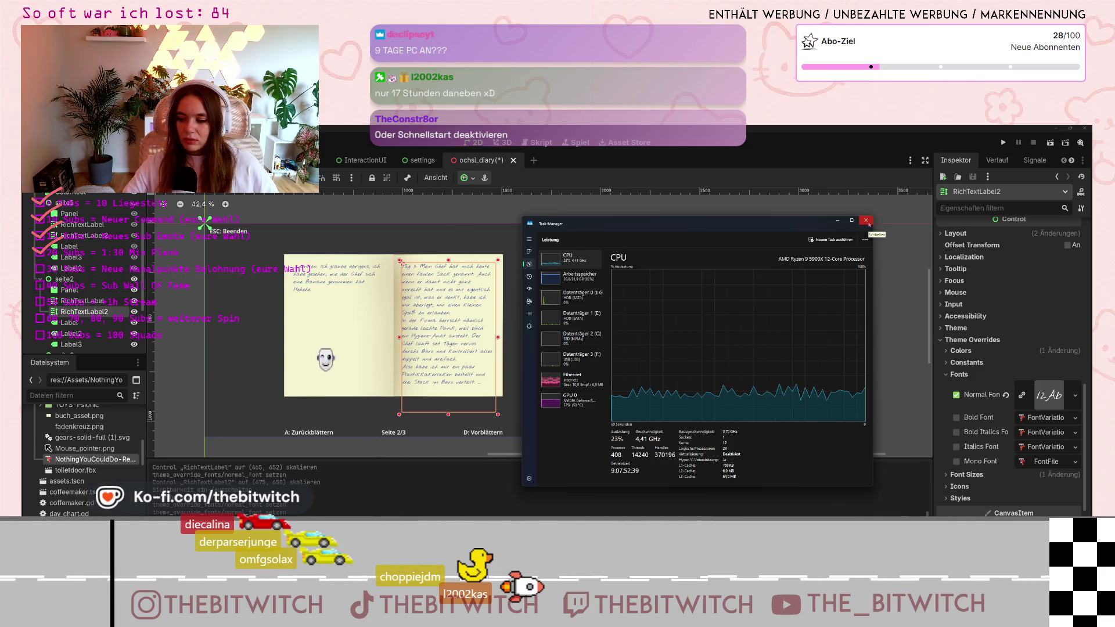
Shorten page two's right text box (RichTextLabel2) to 475×658, then hide the seite2 page.
{"action": "left_click", "coordinate": [869, 224]}
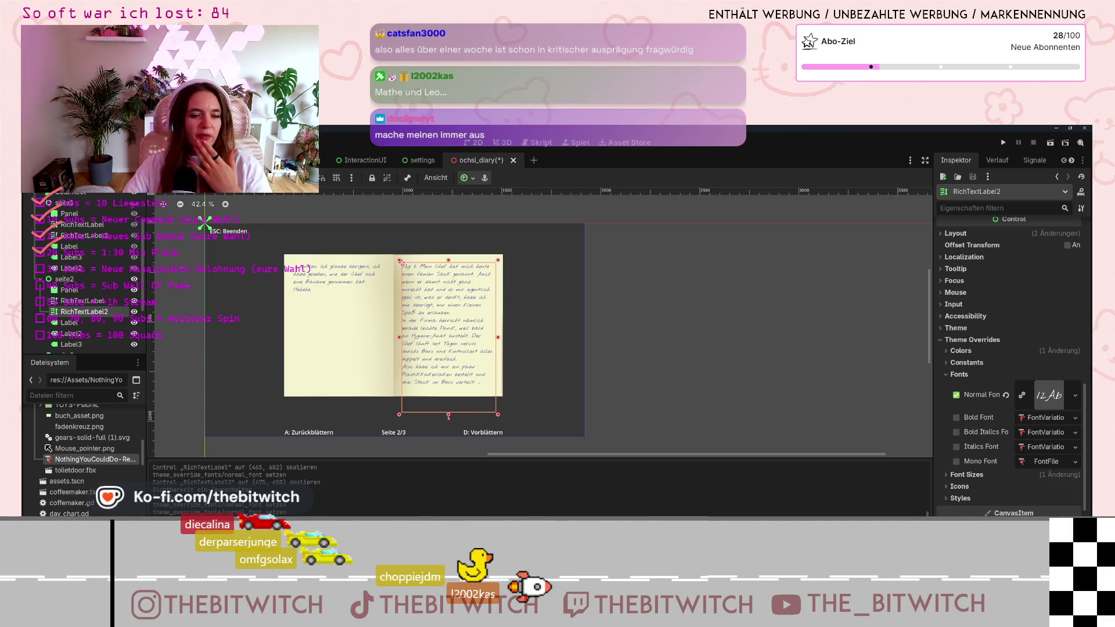
{"action": "left_click_drag", "start_coordinate": [448, 416], "coordinate": [449, 394]}
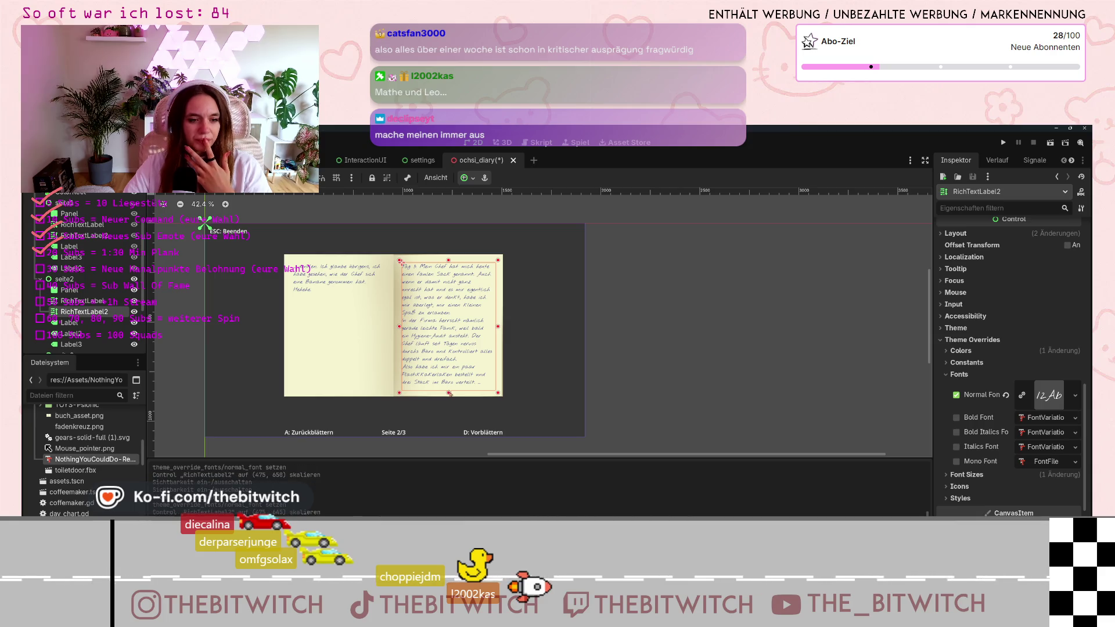
{"action": "right_click", "coordinate": [366, 340]}
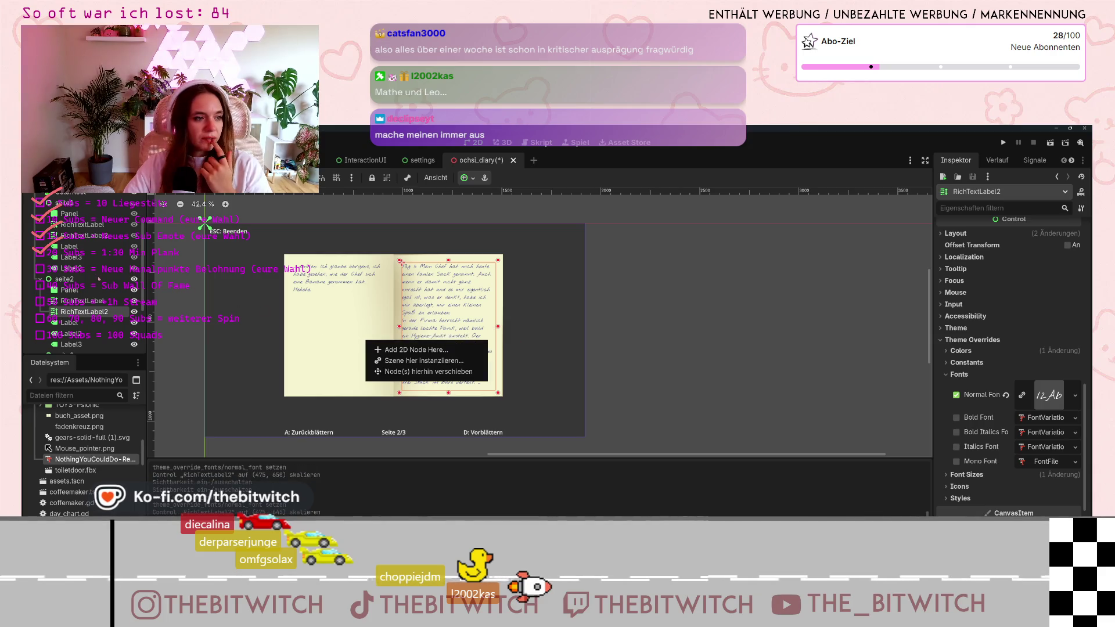
{"action": "left_click", "coordinate": [133, 279]}
{"action": "left_click", "coordinate": [133, 279]}
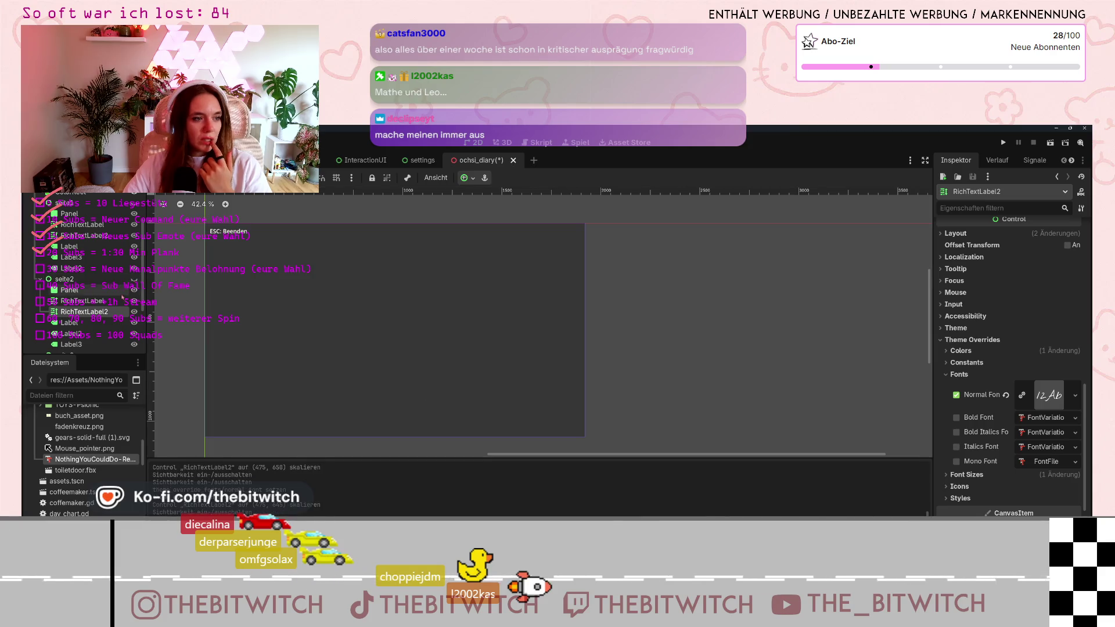
Show seite3, shorten its left text box and give it the NothingYouCouldDo normal font.
{"action": "scroll", "coordinate": [122, 298], "scroll_direction": "down", "scroll_amount": 3}
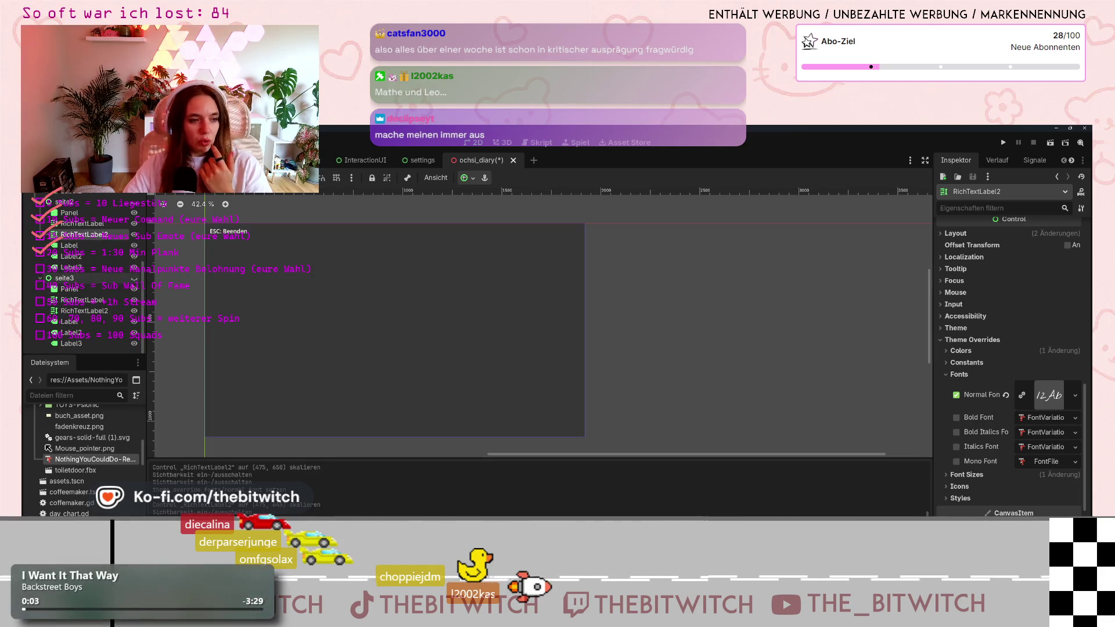
{"action": "left_click", "coordinate": [133, 278]}
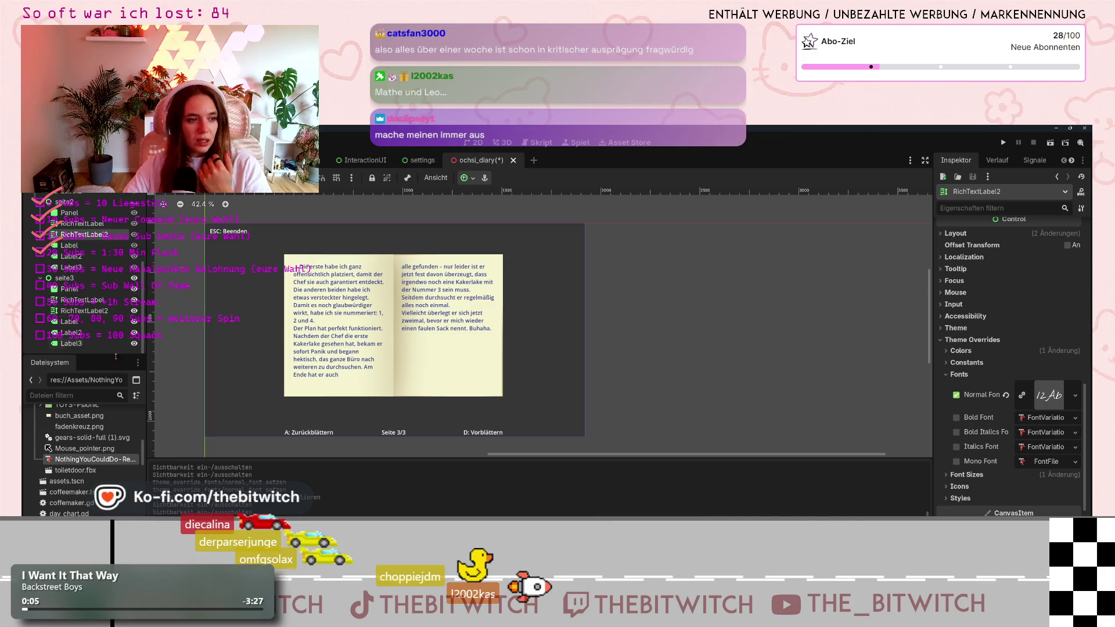
{"action": "left_click", "coordinate": [348, 359]}
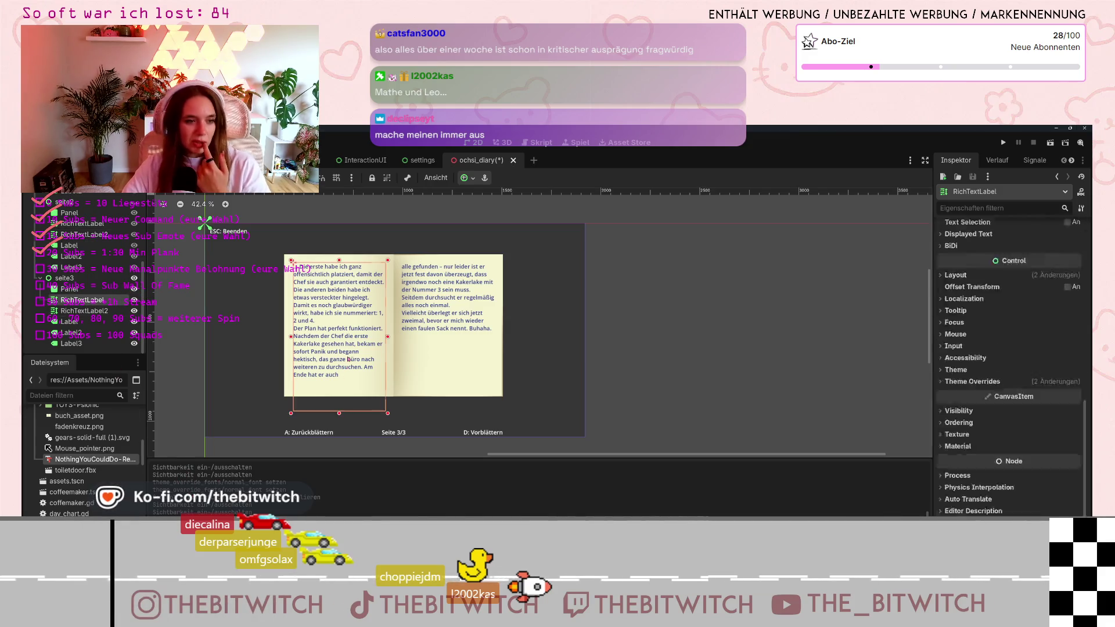
{"action": "left_click_drag", "start_coordinate": [339, 412], "coordinate": [339, 393]}
{"action": "scroll", "coordinate": [969, 385], "scroll_direction": "down", "scroll_amount": 5}
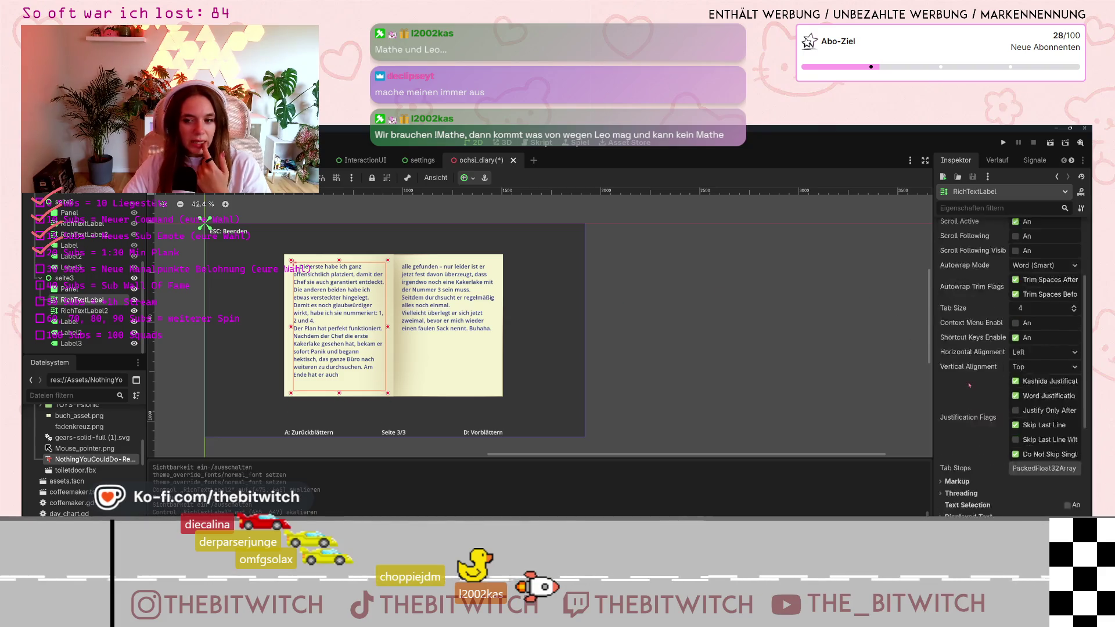
{"action": "scroll", "coordinate": [969, 385], "scroll_direction": "down", "scroll_amount": 10}
{"action": "left_click", "coordinate": [939, 382]}
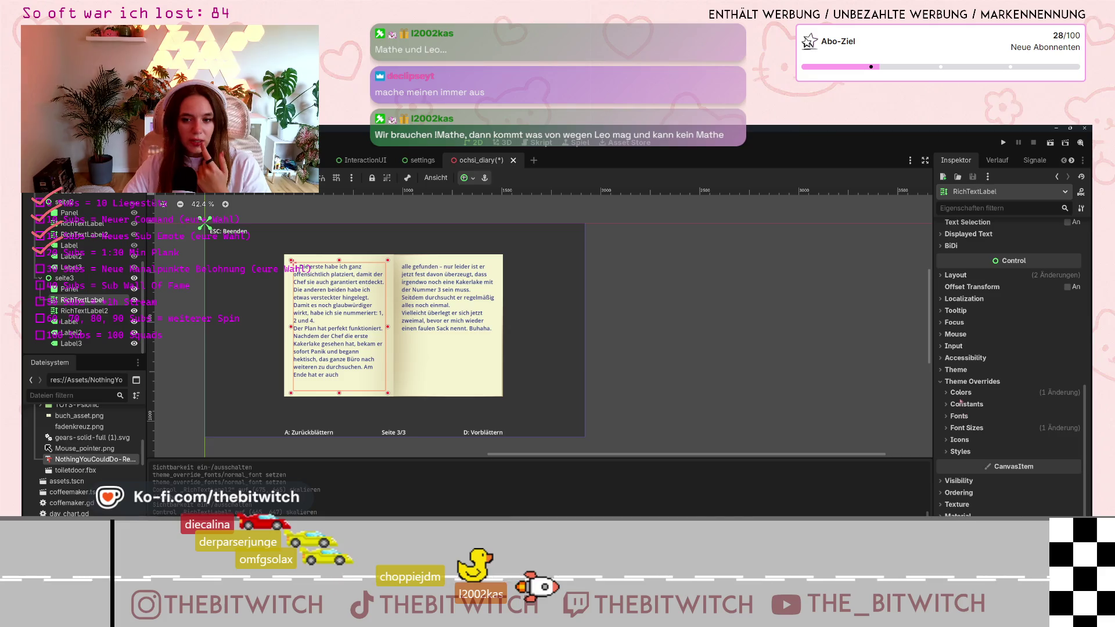
{"action": "left_click", "coordinate": [947, 419]}
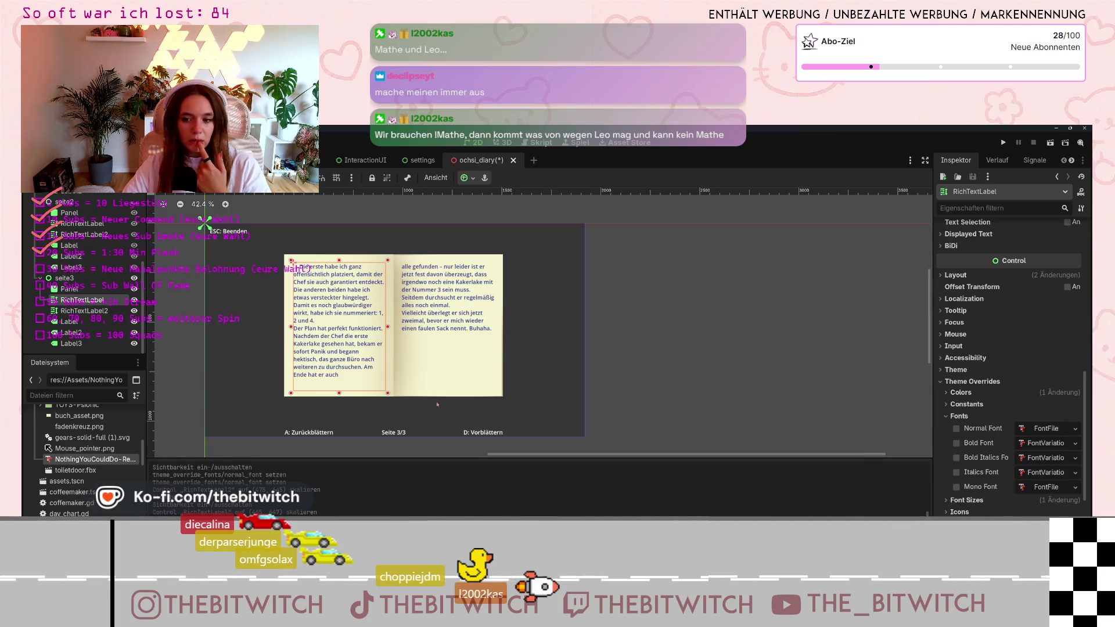
{"action": "left_click_drag", "start_coordinate": [117, 460], "coordinate": [1039, 430]}
Shorten page three's right text box, apply the NothingYouCouldDo font, then hide seite3.
{"action": "left_click", "coordinate": [451, 305]}
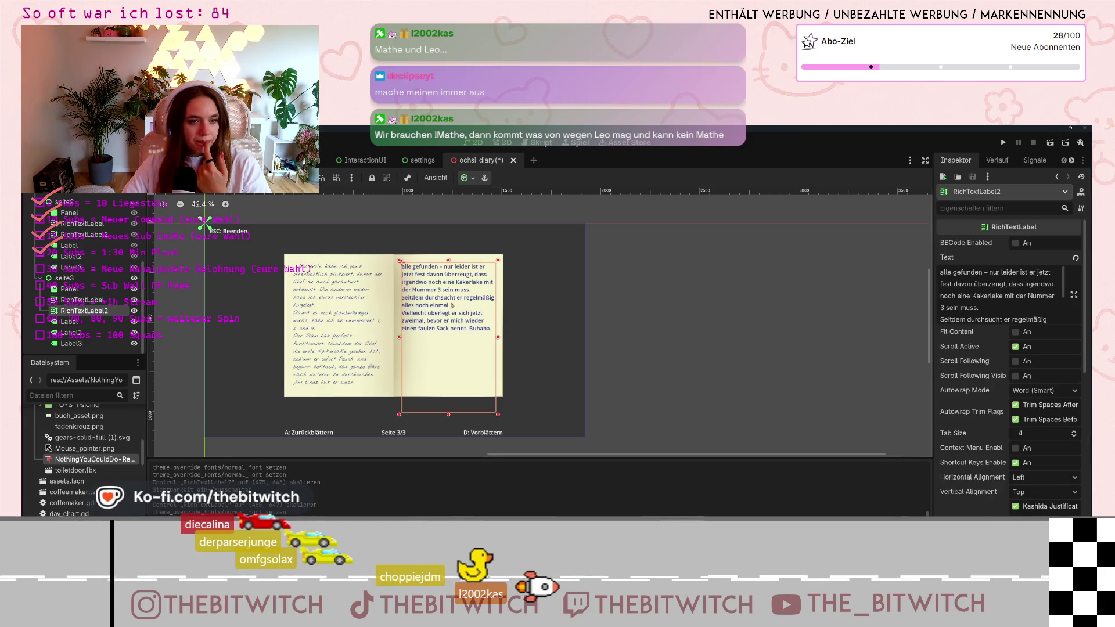
{"action": "left_click_drag", "start_coordinate": [449, 415], "coordinate": [448, 392]}
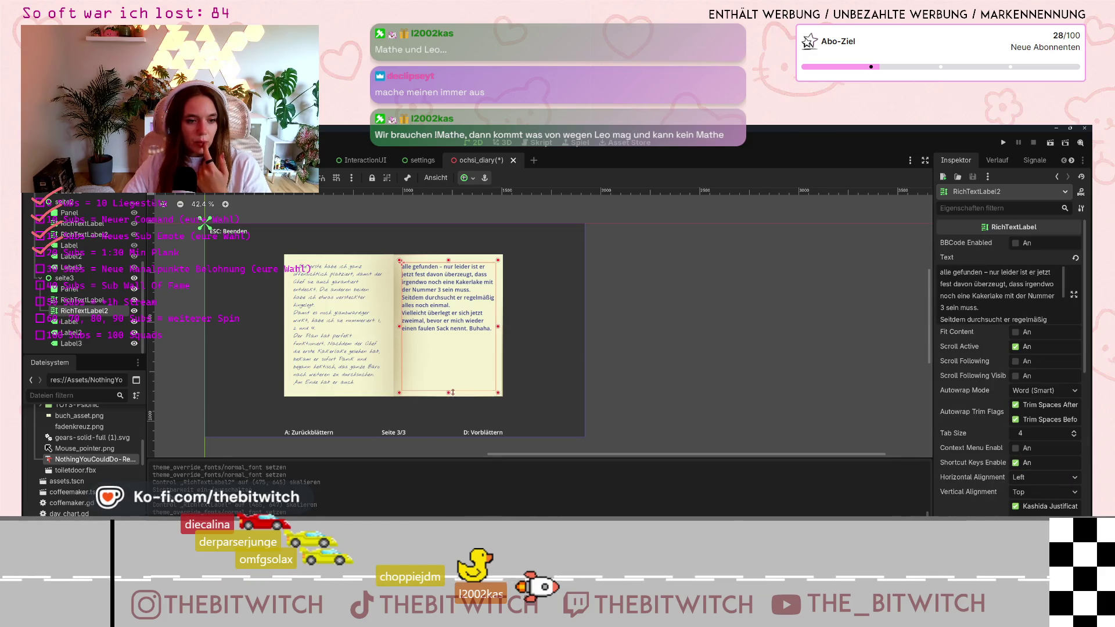
{"action": "scroll", "coordinate": [1004, 463], "scroll_direction": "down", "scroll_amount": 5}
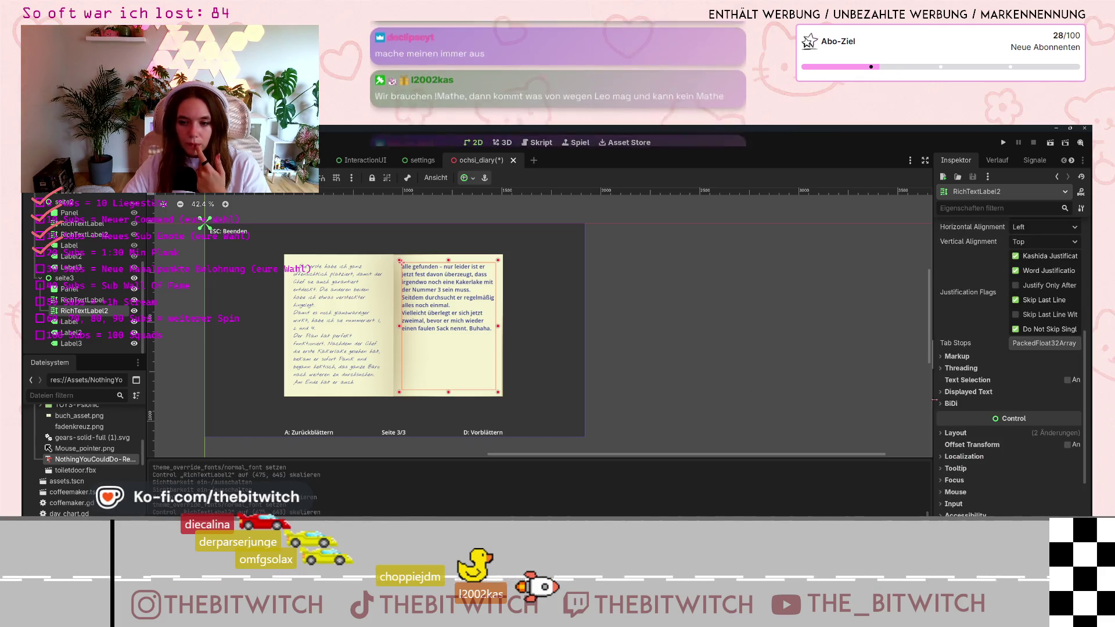
{"action": "scroll", "coordinate": [980, 448], "scroll_direction": "down", "scroll_amount": 2}
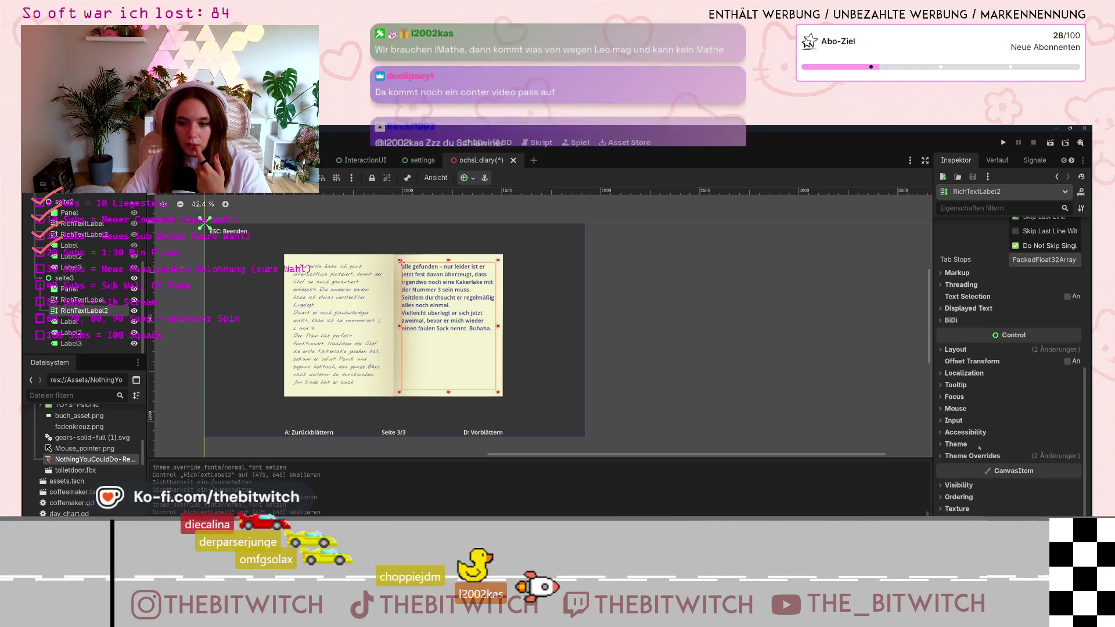
{"action": "left_click", "coordinate": [944, 458]}
{"action": "left_click", "coordinate": [957, 491]}
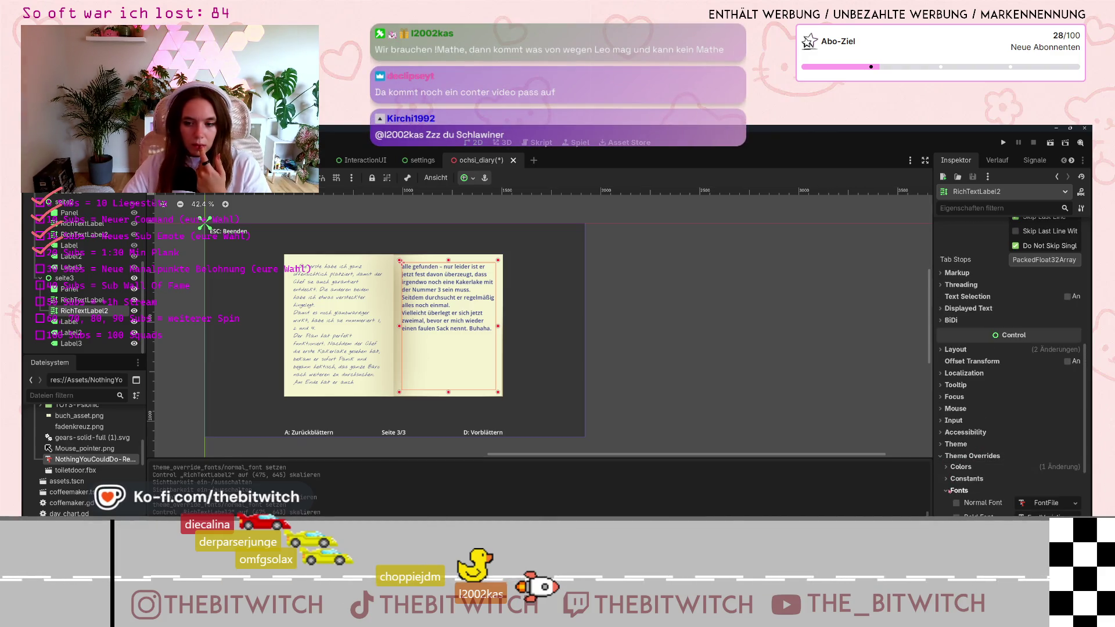
{"action": "mouse_move", "coordinate": [93, 459]}
{"action": "left_mouse_down"}
{"action": "mouse_move", "coordinate": [96, 470]}
{"action": "mouse_move", "coordinate": [1040, 503]}
{"action": "left_mouse_up"}
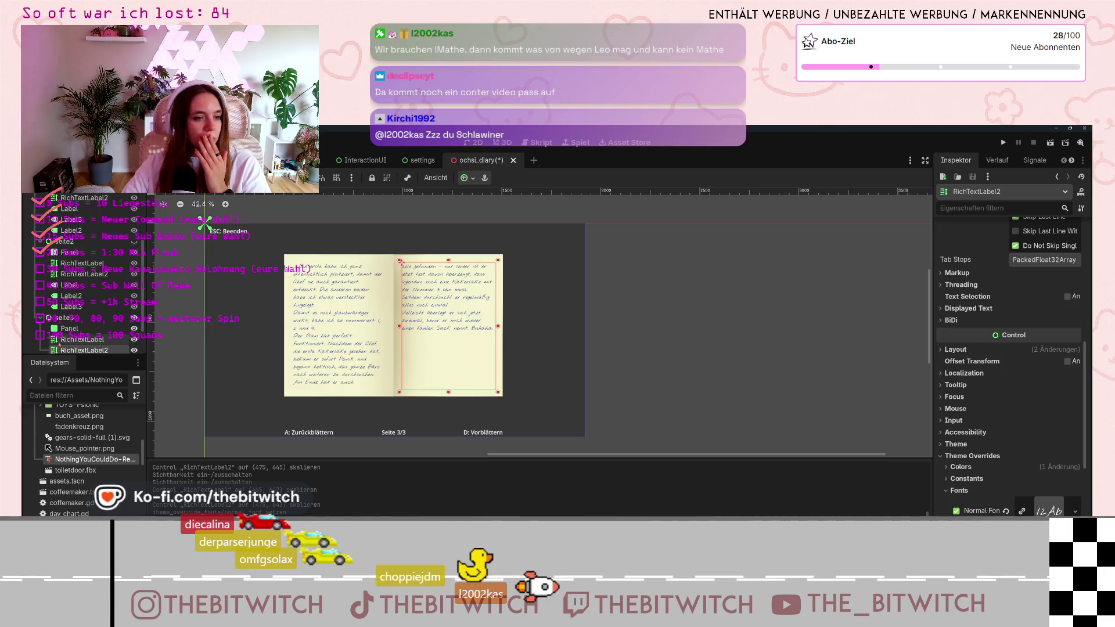
{"action": "left_click", "coordinate": [134, 318]}
{"action": "scroll", "coordinate": [87, 273], "scroll_direction": "up", "scroll_amount": 5}
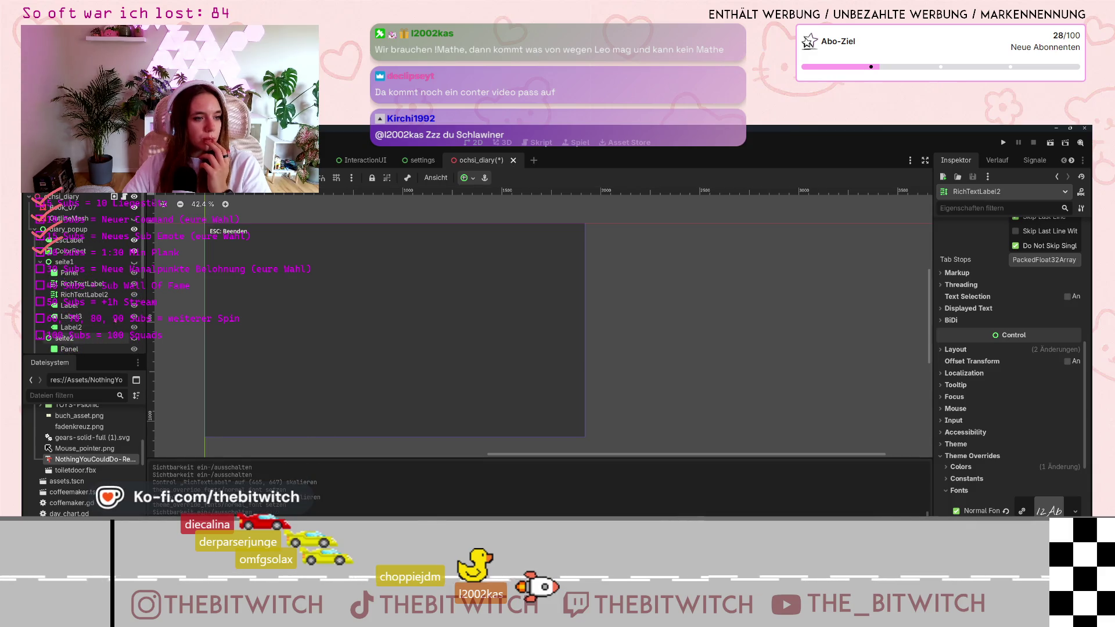
Hide the diary_popup panel and save the scene with Ctrl+S.
{"action": "left_click", "coordinate": [134, 229]}
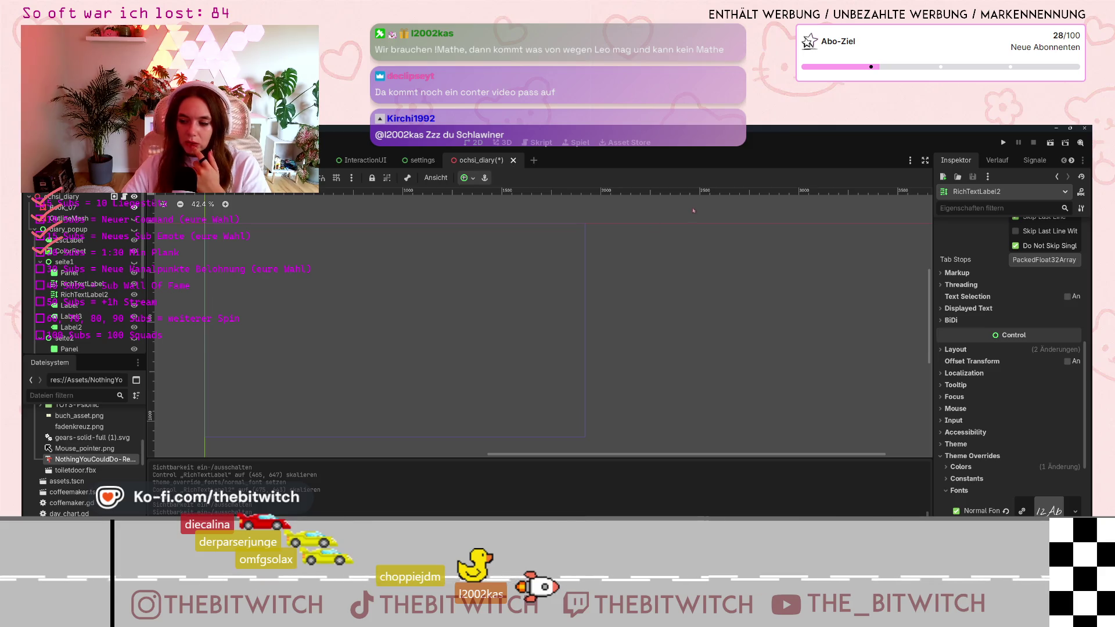
{"action": "key", "text": "ctrl+s"}
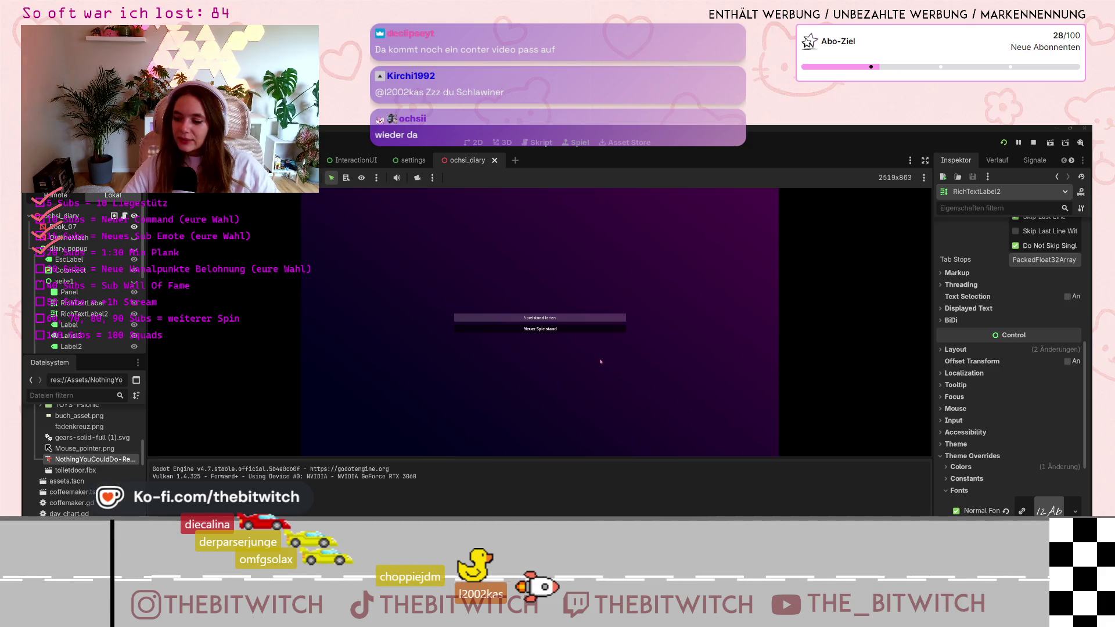
Start a new save, walk to the desk, open the diary and flip through its pages.
{"action": "left_click", "coordinate": [540, 328]}
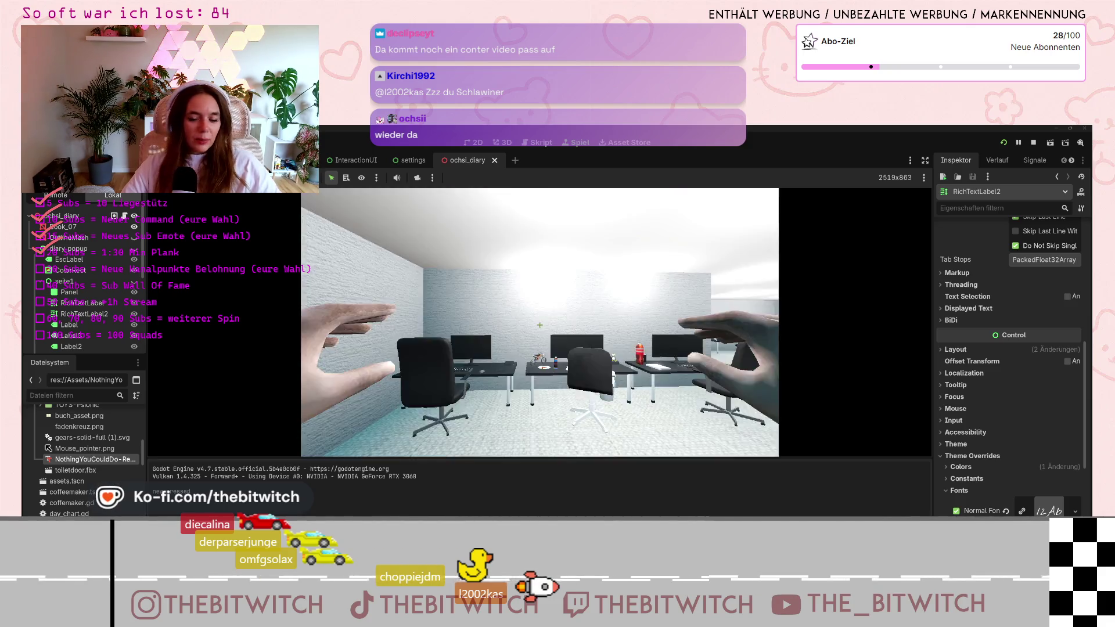
{"action": "key", "text": "w"}
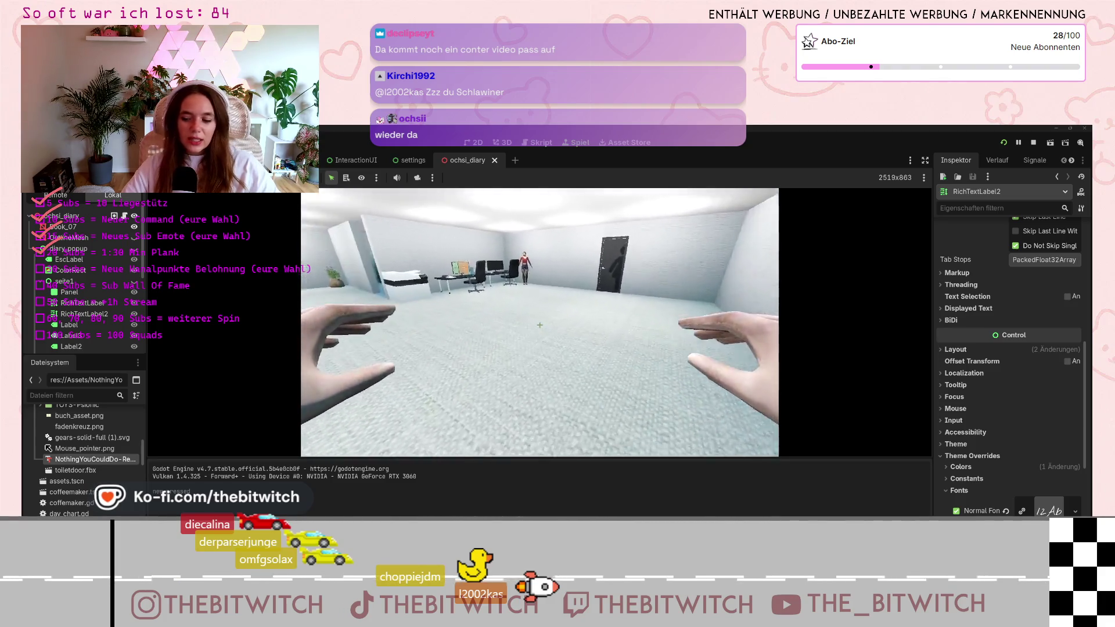
{"action": "key", "text": "w"}
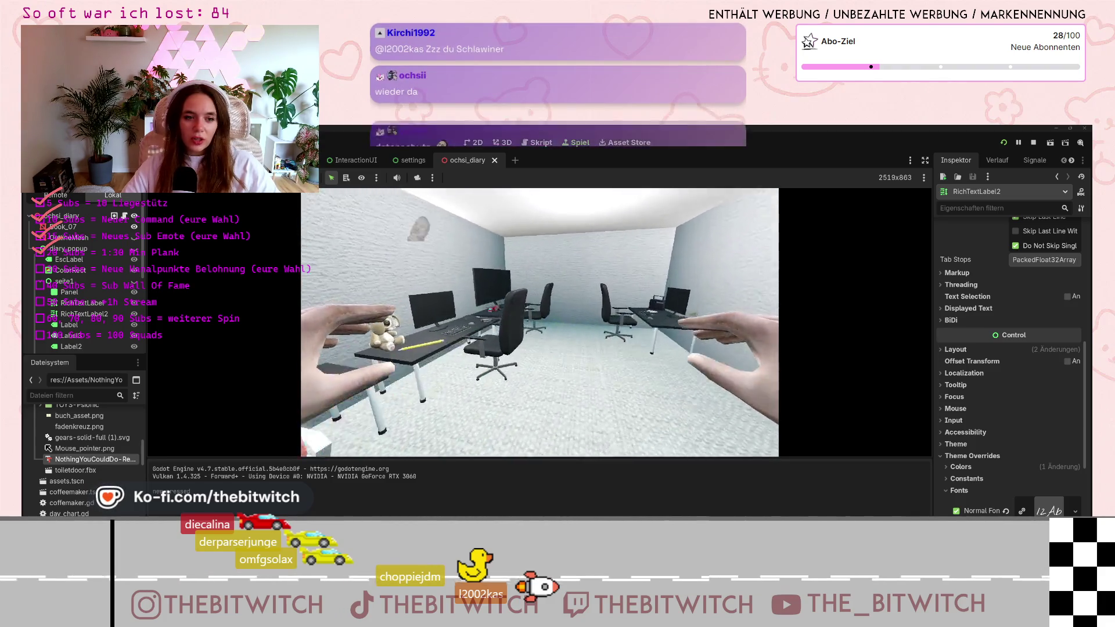
{"action": "key", "text": "w"}
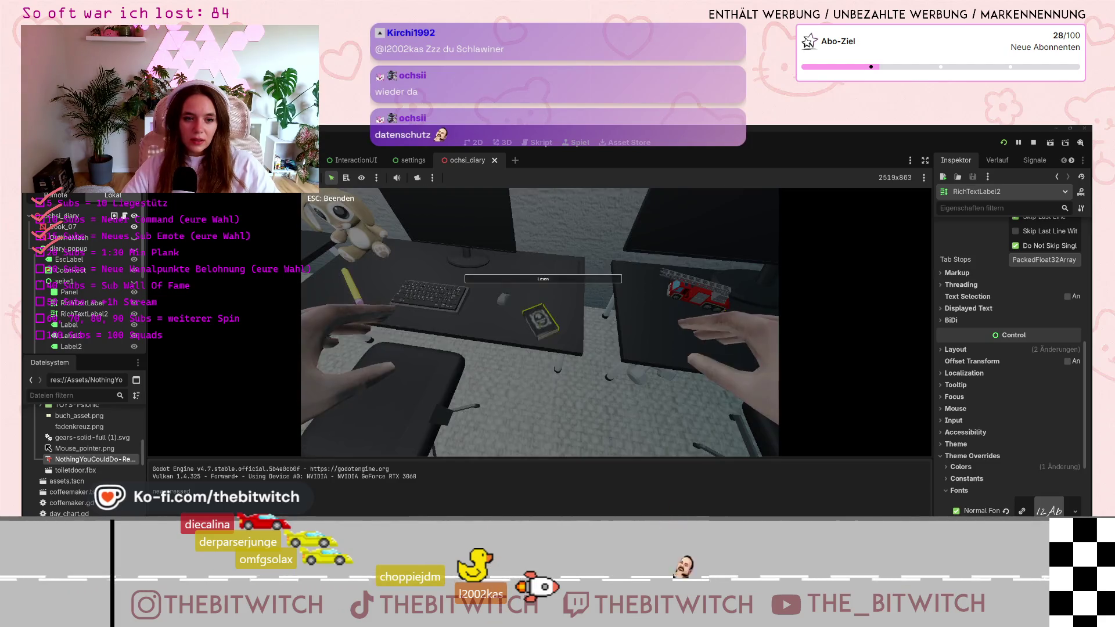
{"action": "key", "text": "e"}
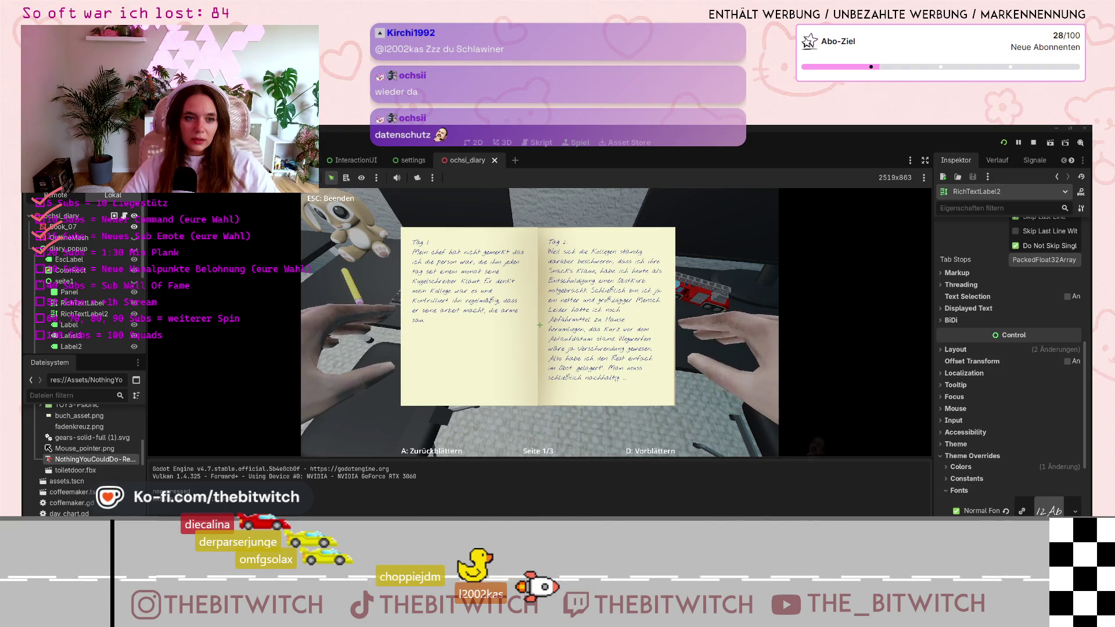
{"action": "key", "text": "d"}
{"action": "key", "text": "d"}
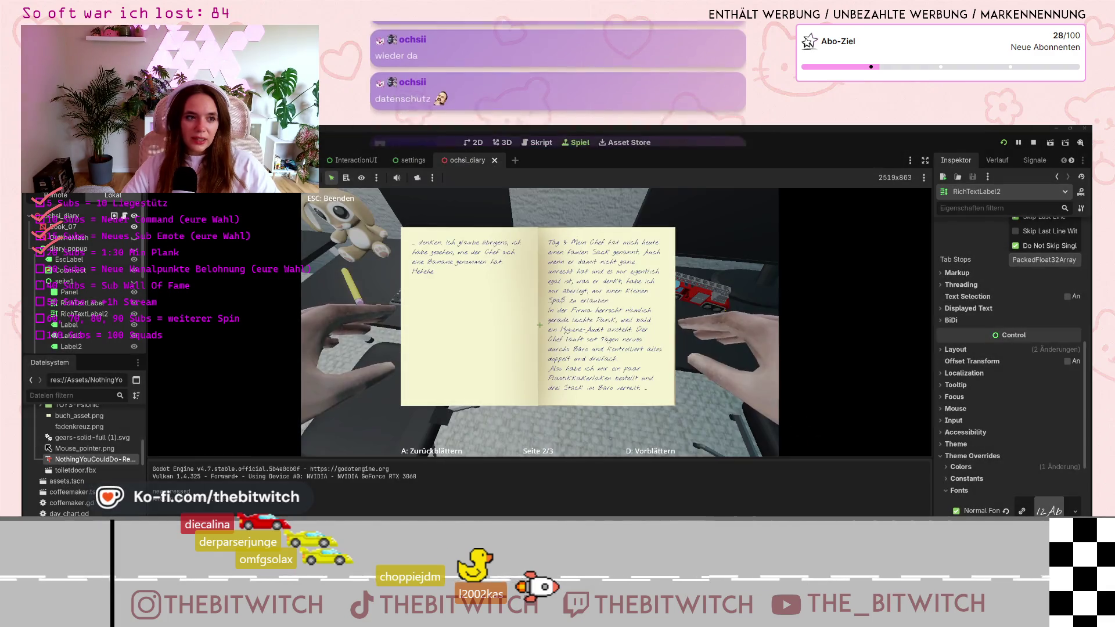
{"action": "key", "text": "a"}
{"action": "key", "text": "a"}
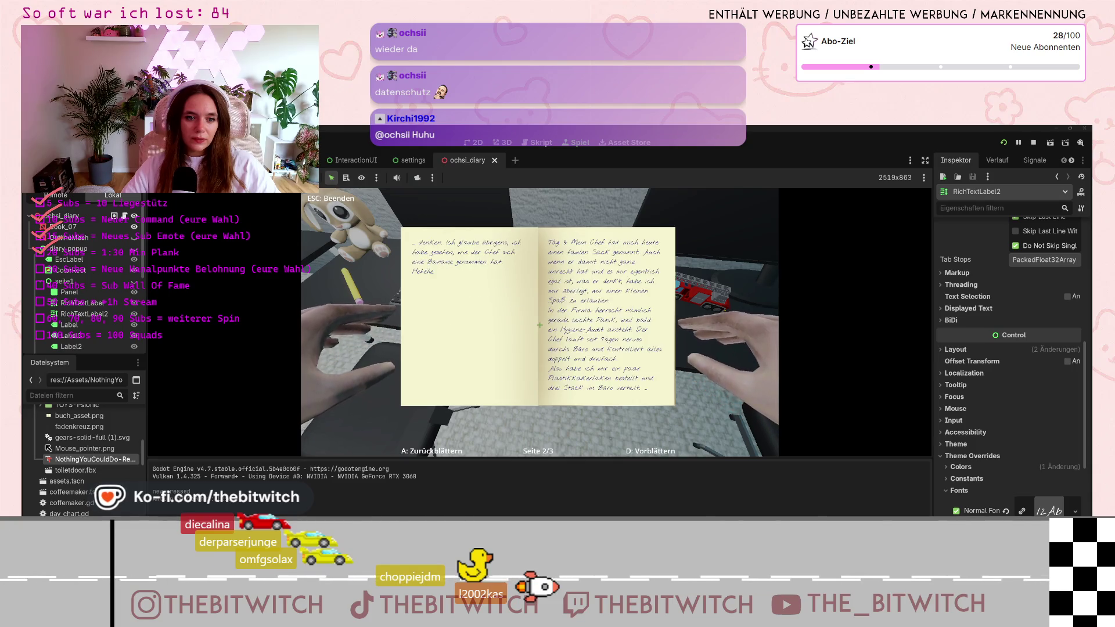
Close the diary, pause the game and stop it to return to diary.gd.
{"action": "key", "text": "Escape"}
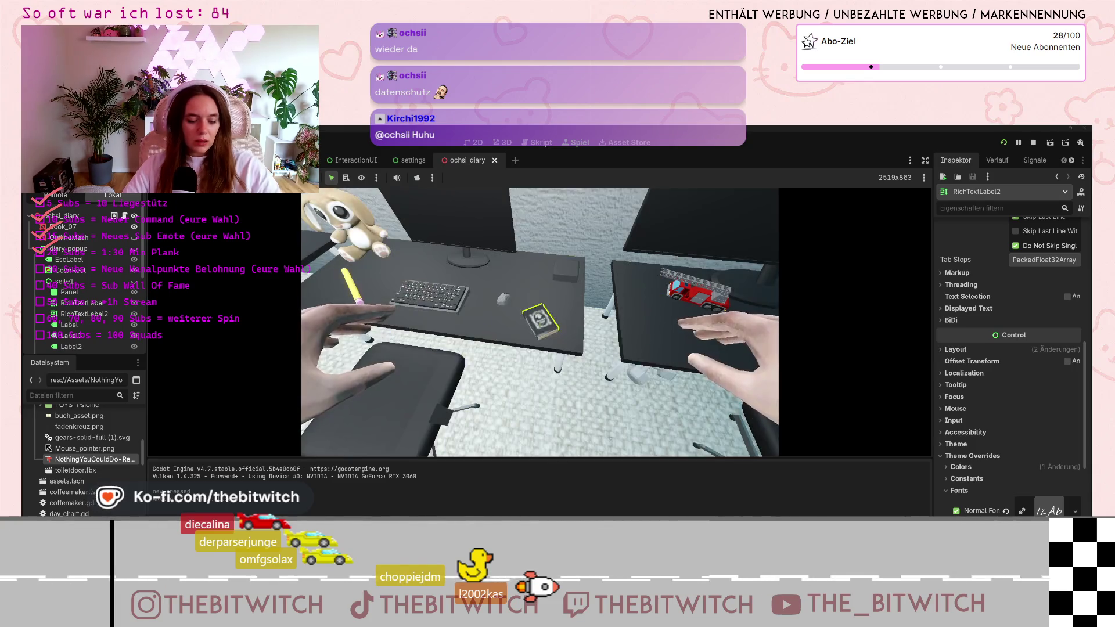
{"action": "key", "text": "Escape"}
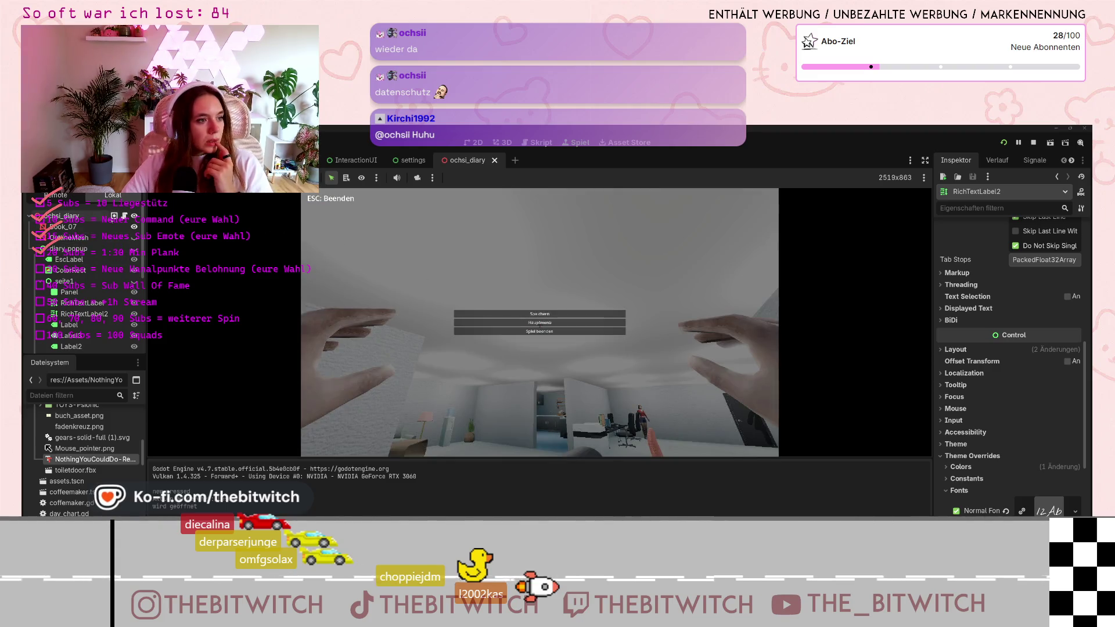
{"action": "left_click", "coordinate": [539, 331]}
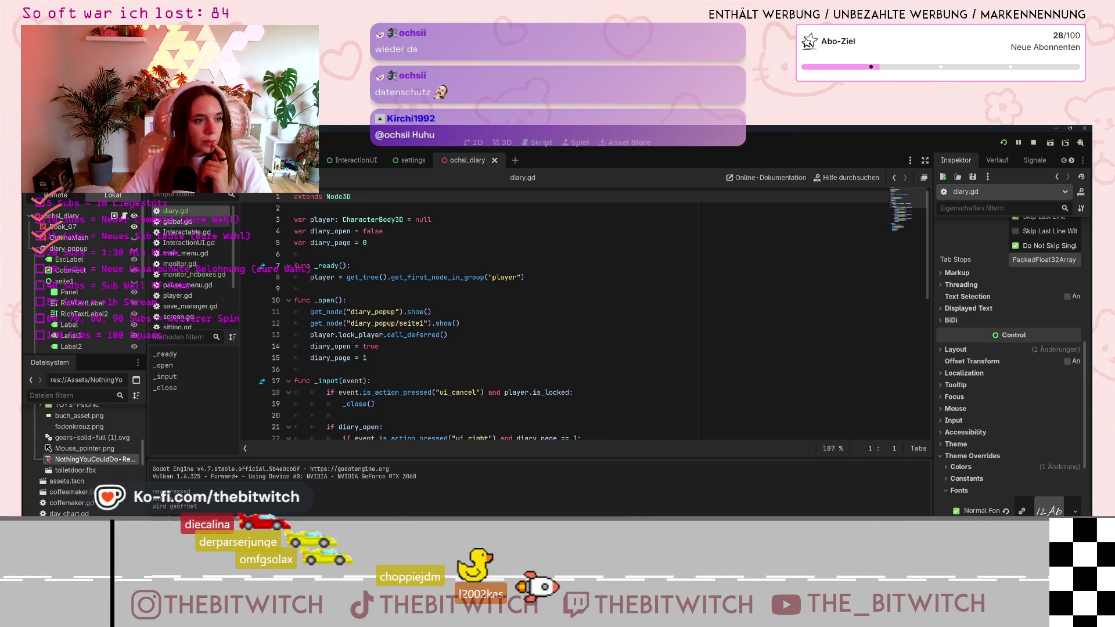
Open player.gd and scroll through its code.
{"action": "left_click", "coordinate": [177, 295]}
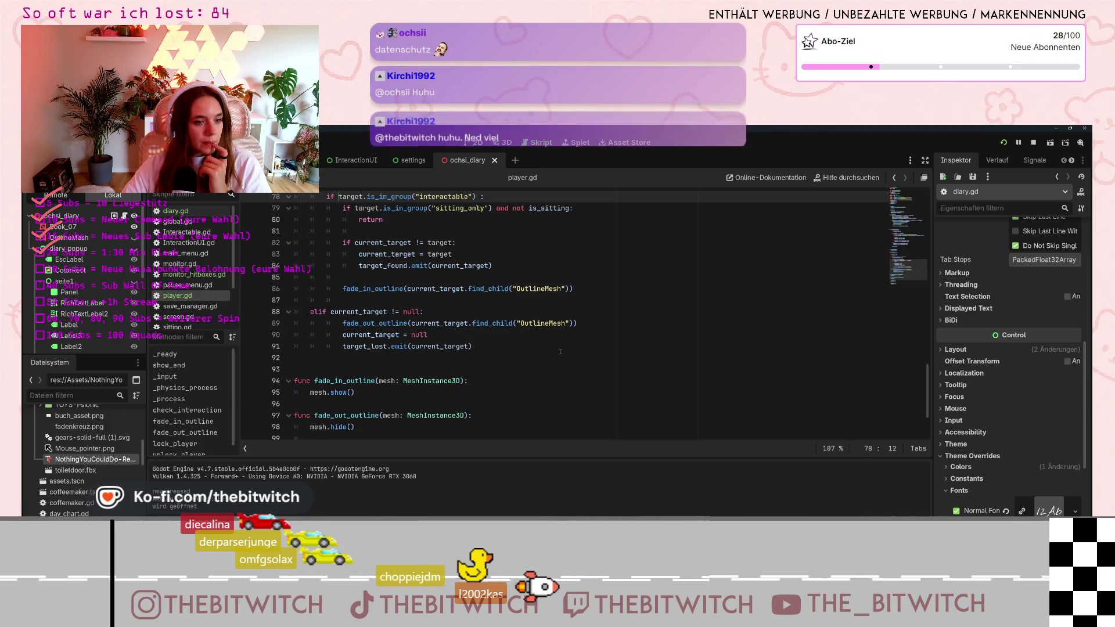
{"action": "scroll", "coordinate": [559, 353], "scroll_direction": "up", "scroll_amount": 6}
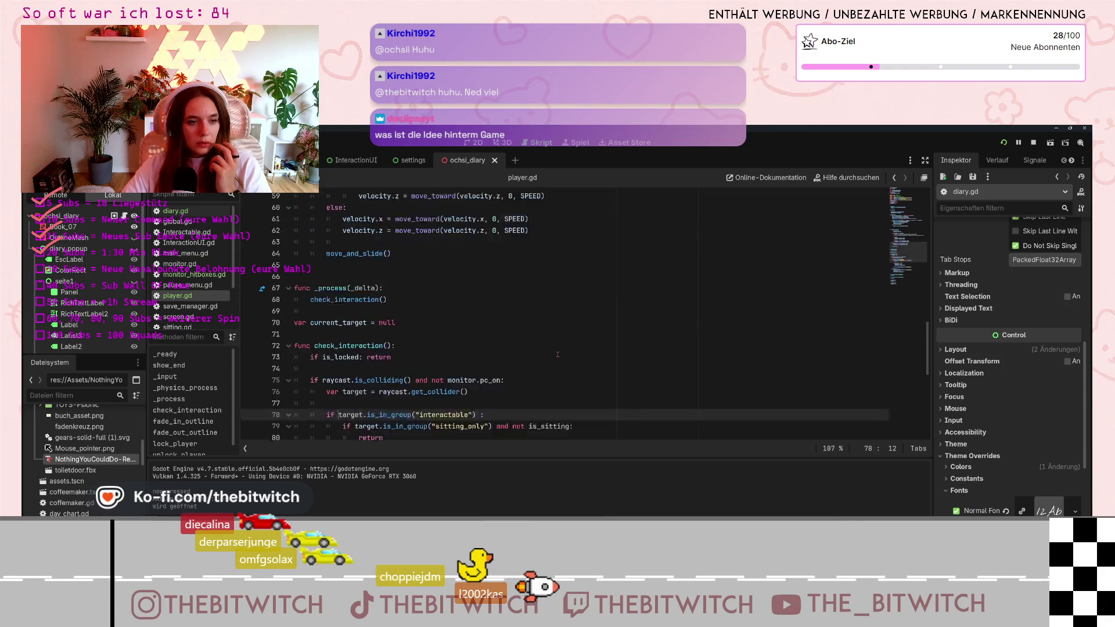
{"action": "scroll", "coordinate": [558, 355], "scroll_direction": "up", "scroll_amount": 19}
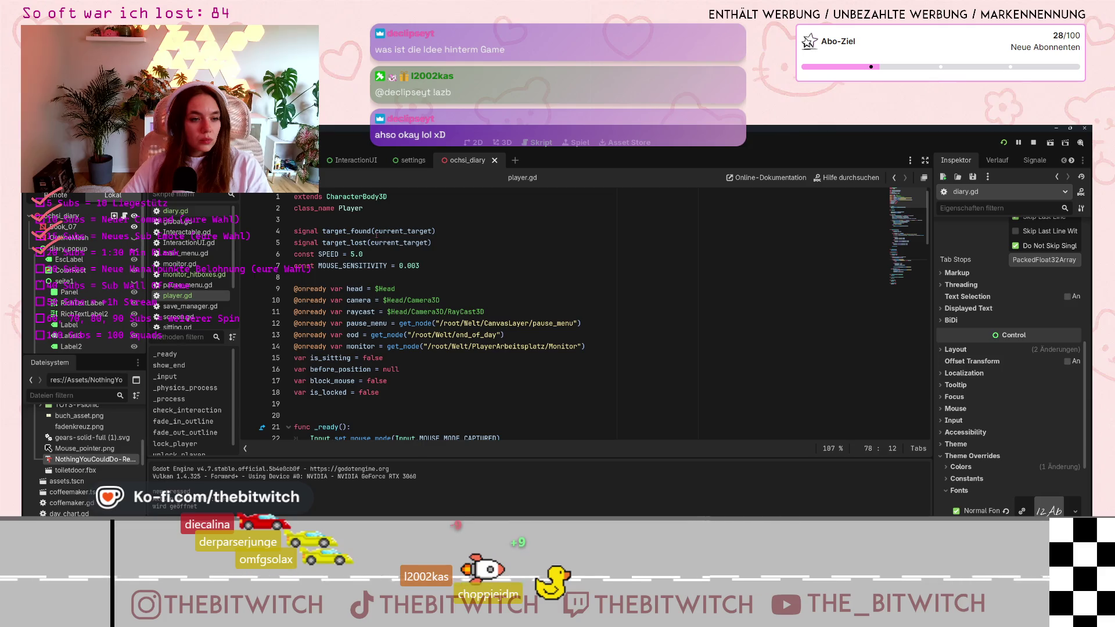
{"action": "scroll", "coordinate": [372, 240], "scroll_direction": "down", "scroll_amount": 3}
{"action": "scroll", "coordinate": [355, 300], "scroll_direction": "down", "scroll_amount": 3}
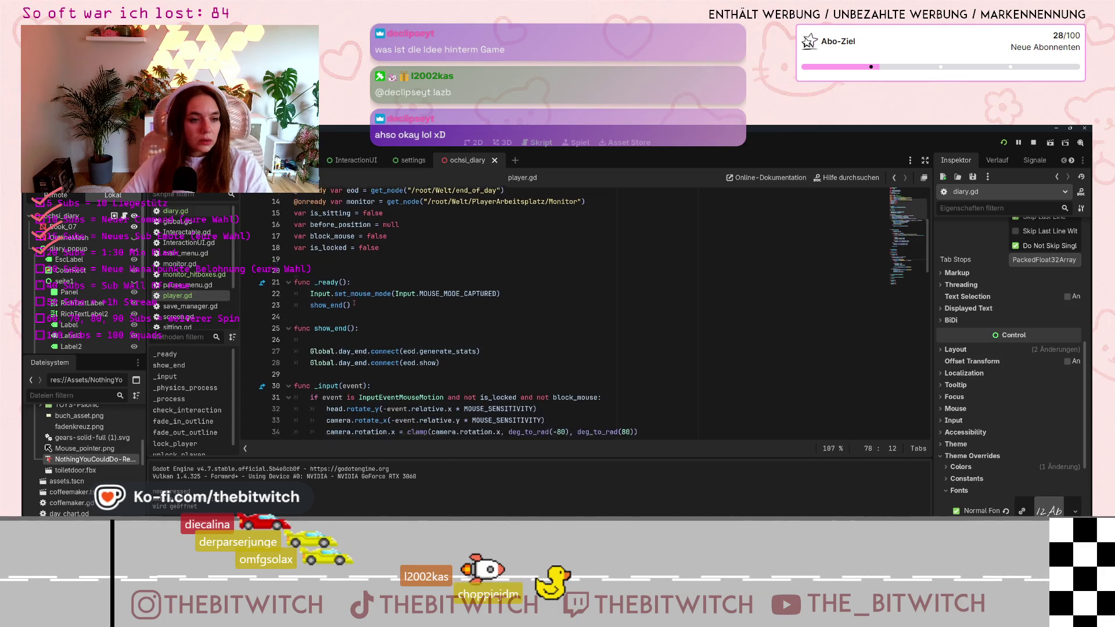
{"action": "scroll", "coordinate": [523, 316], "scroll_direction": "down", "scroll_amount": 3}
{"action": "scroll", "coordinate": [522, 316], "scroll_direction": "up", "scroll_amount": 9}
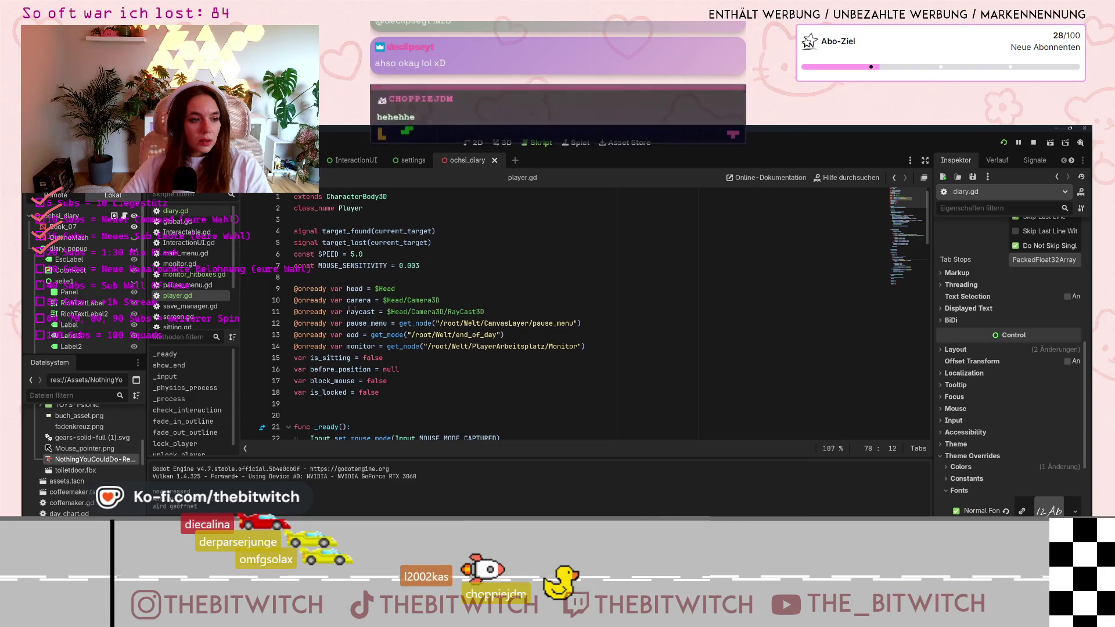
Read through global.gd, then look over player.gd once more.
{"action": "left_click", "coordinate": [177, 221]}
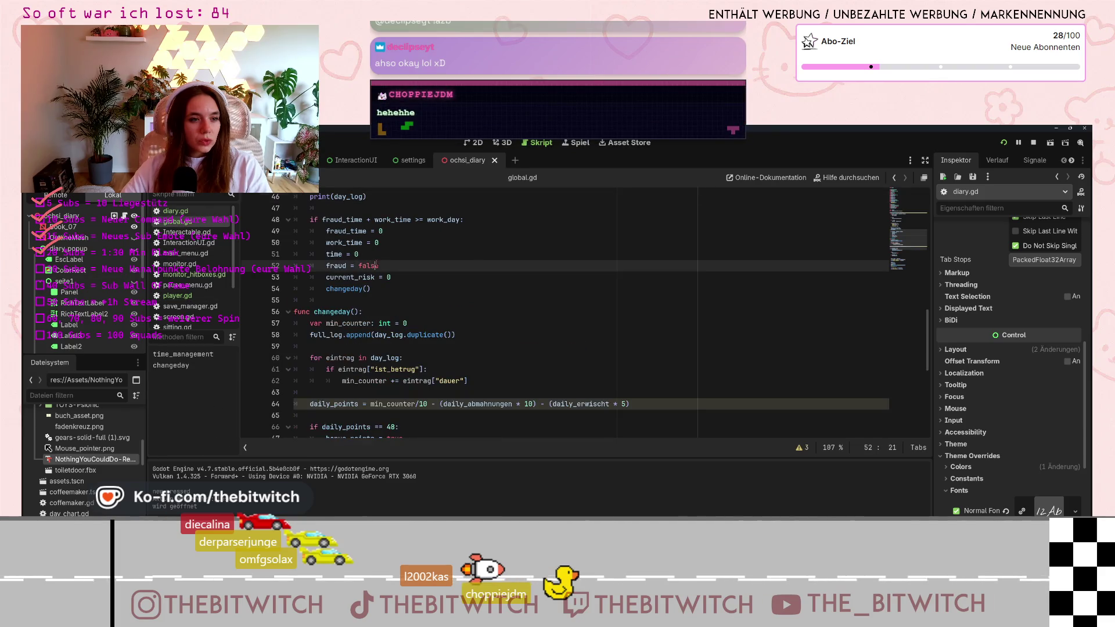
{"action": "scroll", "coordinate": [375, 268], "scroll_direction": "up", "scroll_amount": 10}
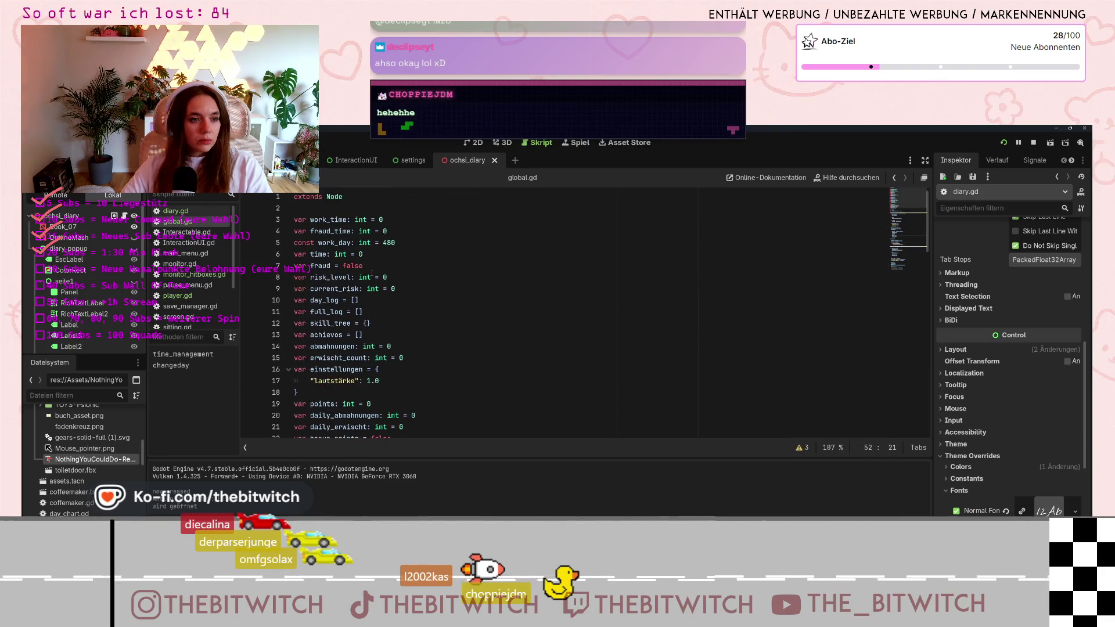
{"action": "scroll", "coordinate": [349, 270], "scroll_direction": "down", "scroll_amount": 3}
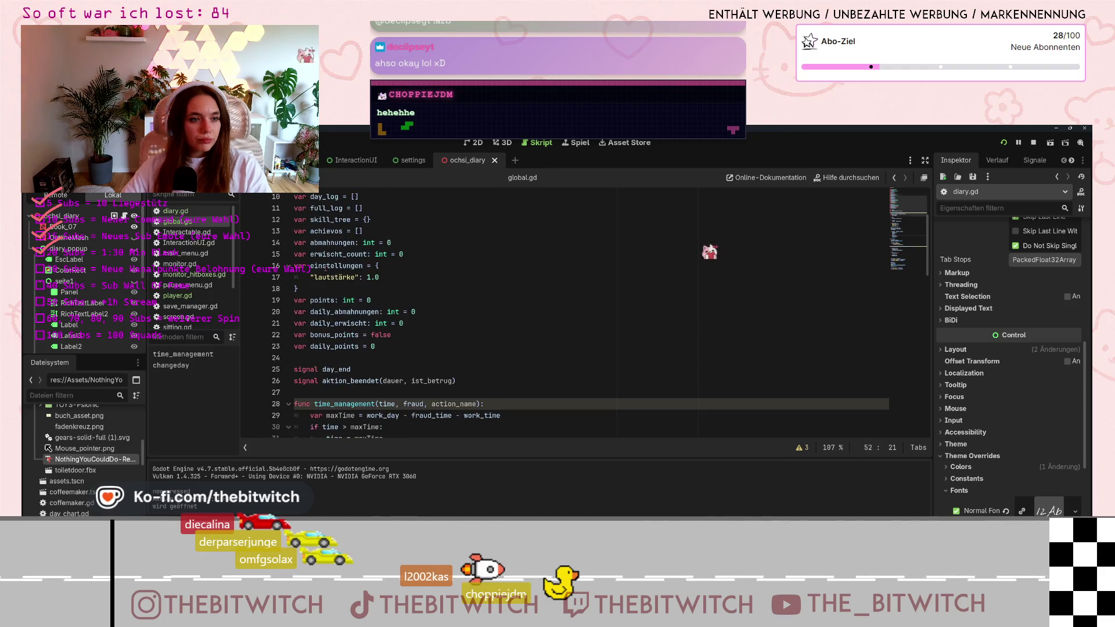
{"action": "left_click", "coordinate": [180, 295]}
{"action": "scroll", "coordinate": [383, 341], "scroll_direction": "down", "scroll_amount": 3}
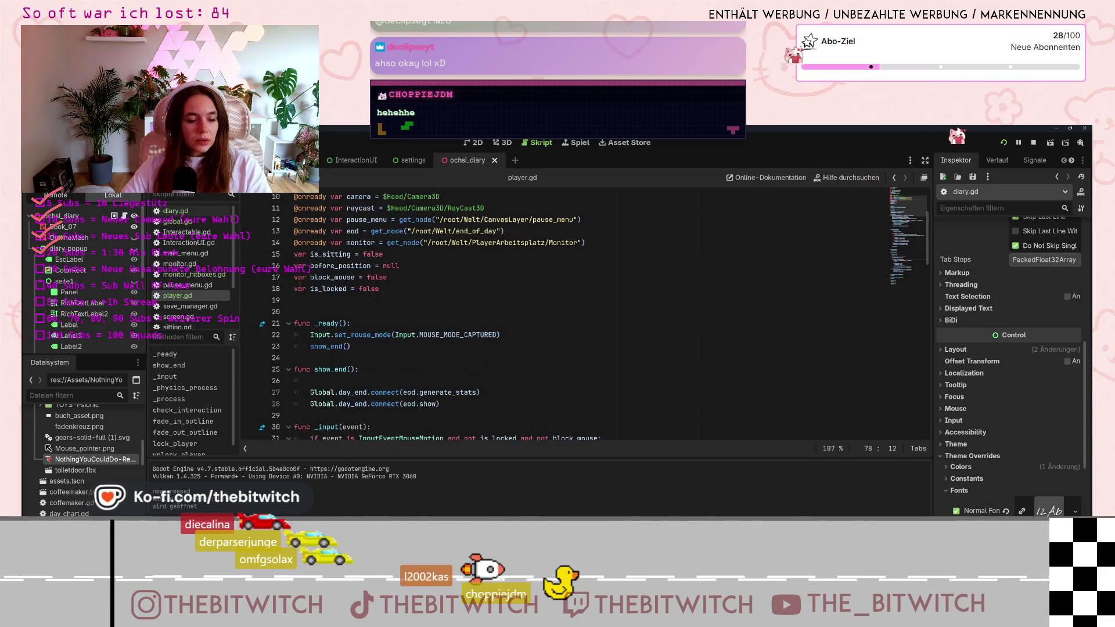
{"action": "scroll", "coordinate": [383, 341], "scroll_direction": "up", "scroll_amount": 3}
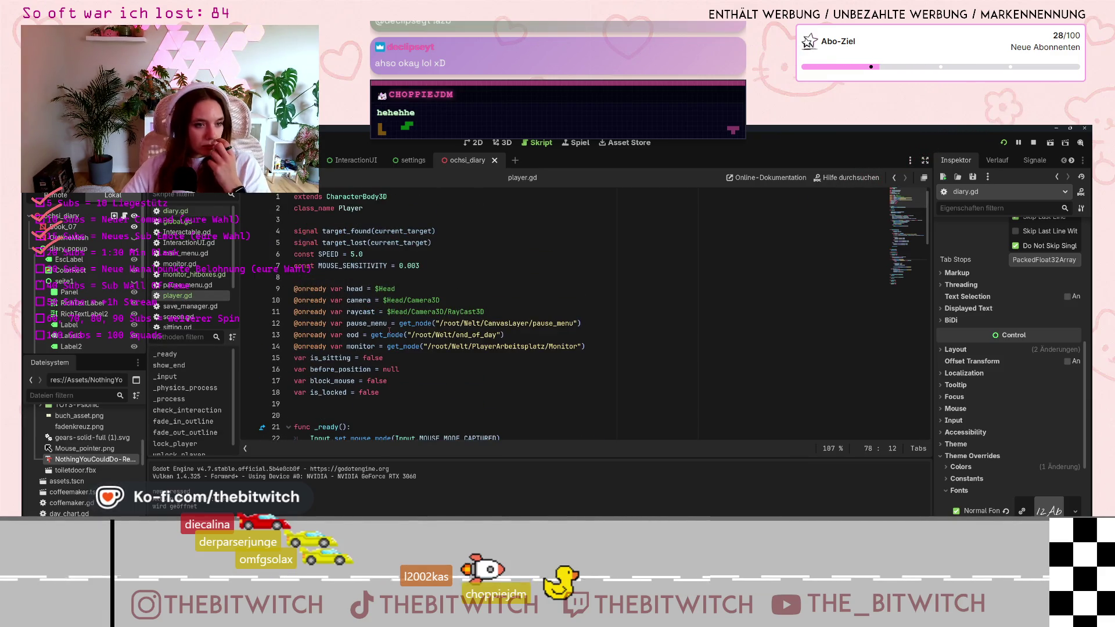
{"action": "scroll", "coordinate": [196, 309], "scroll_direction": "down", "scroll_amount": 2}
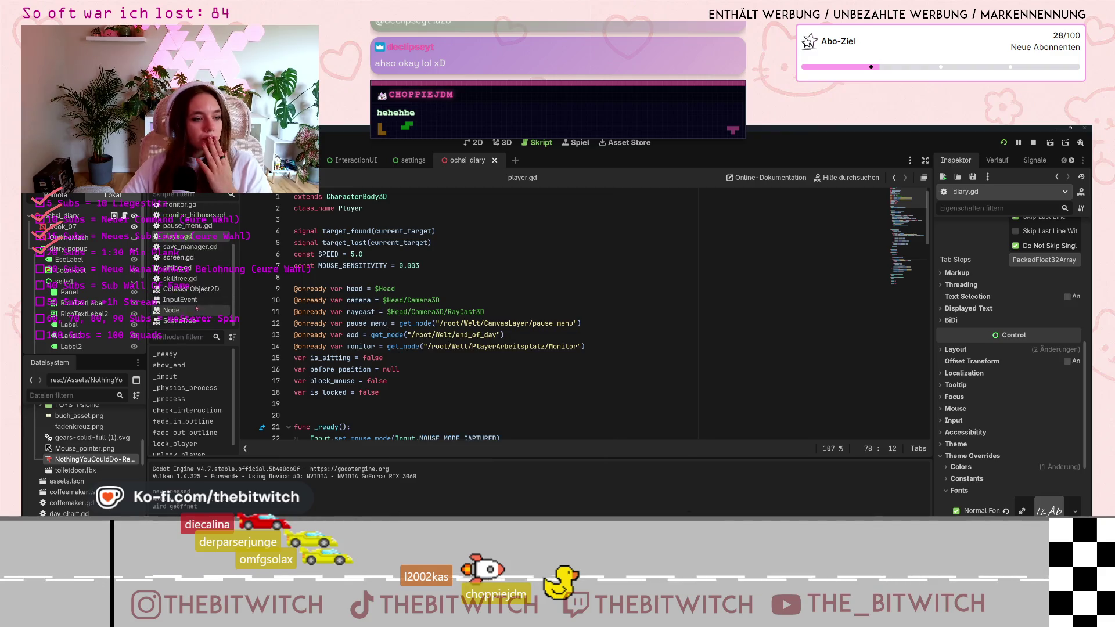
{"action": "scroll", "coordinate": [197, 309], "scroll_direction": "up", "scroll_amount": 3}
Read diary.gd, switch to the office level scene, then open global.gd.
{"action": "left_click", "coordinate": [174, 211]}
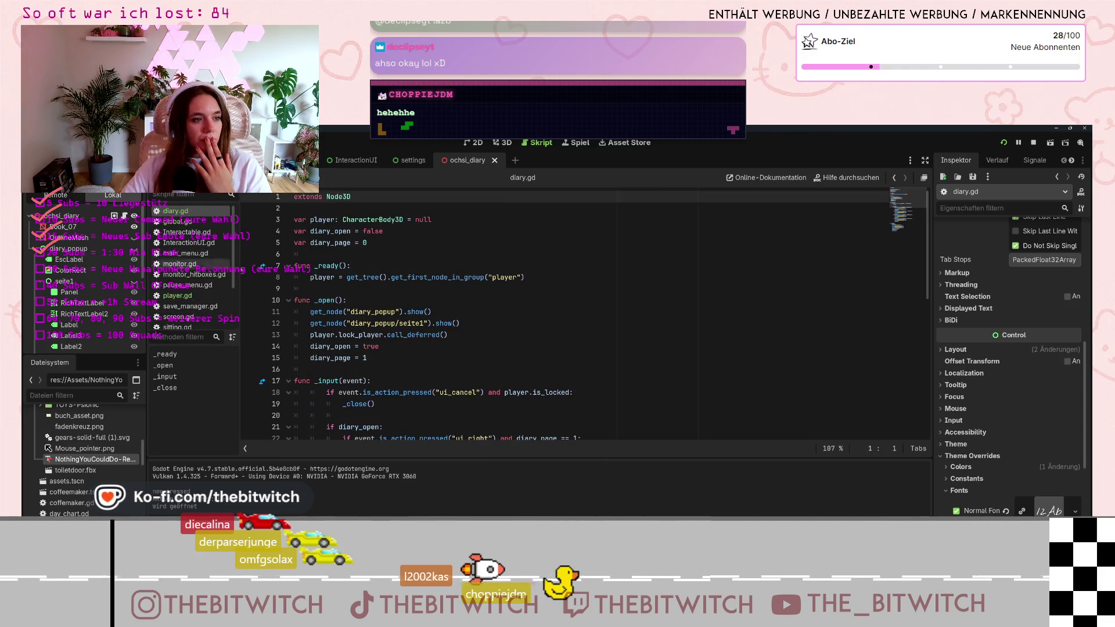
{"action": "scroll", "coordinate": [581, 316], "scroll_direction": "down", "scroll_amount": 3}
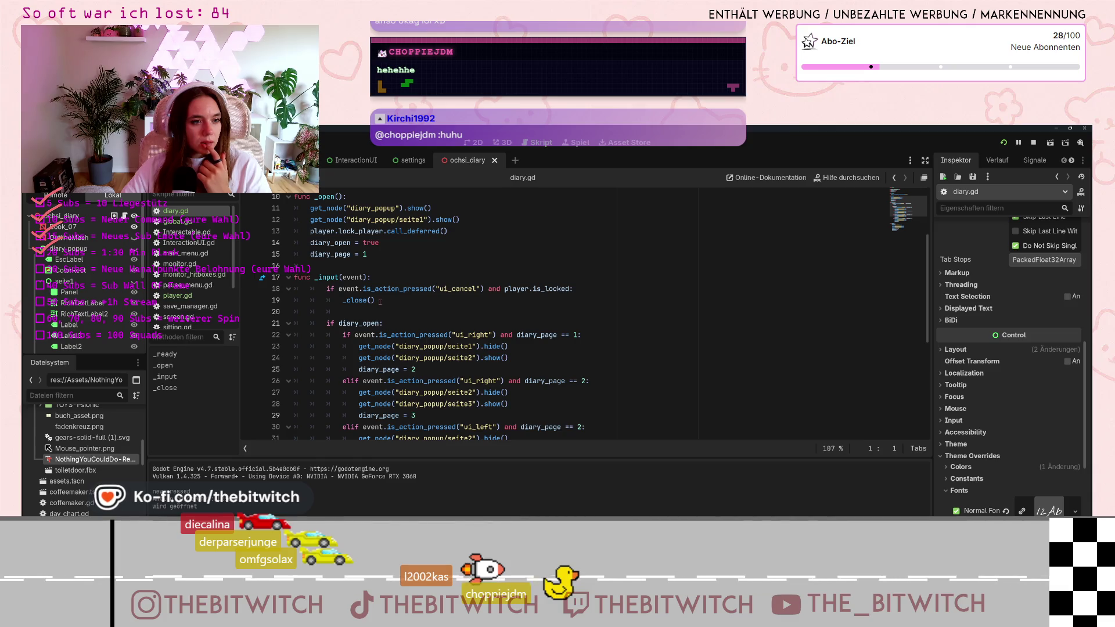
{"action": "scroll", "coordinate": [380, 302], "scroll_direction": "down", "scroll_amount": 6}
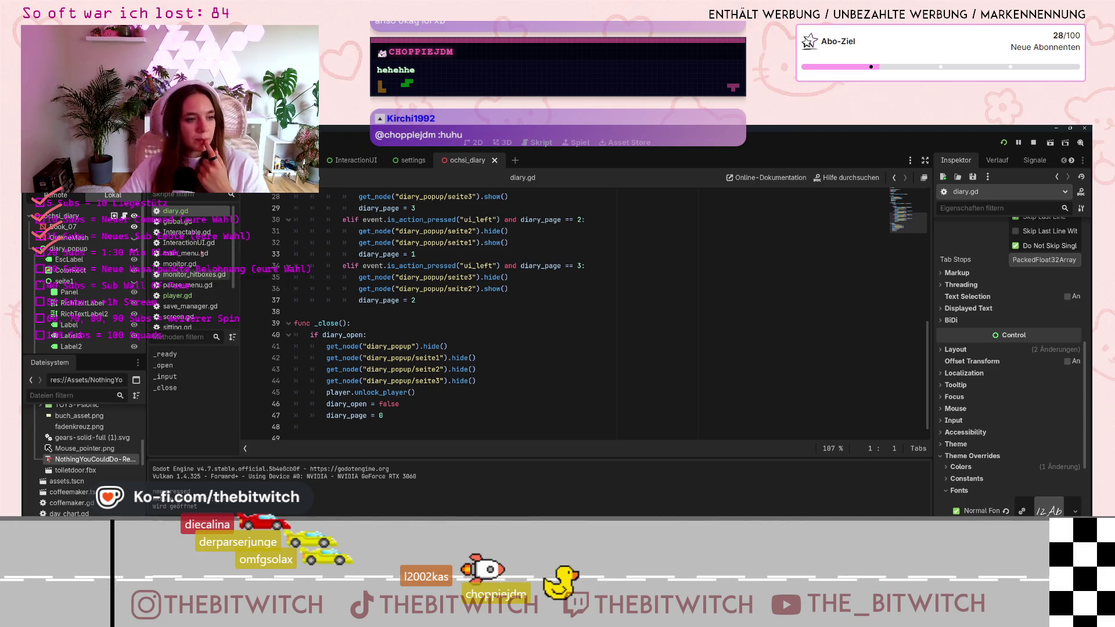
{"action": "key", "text": "ctrl+s"}
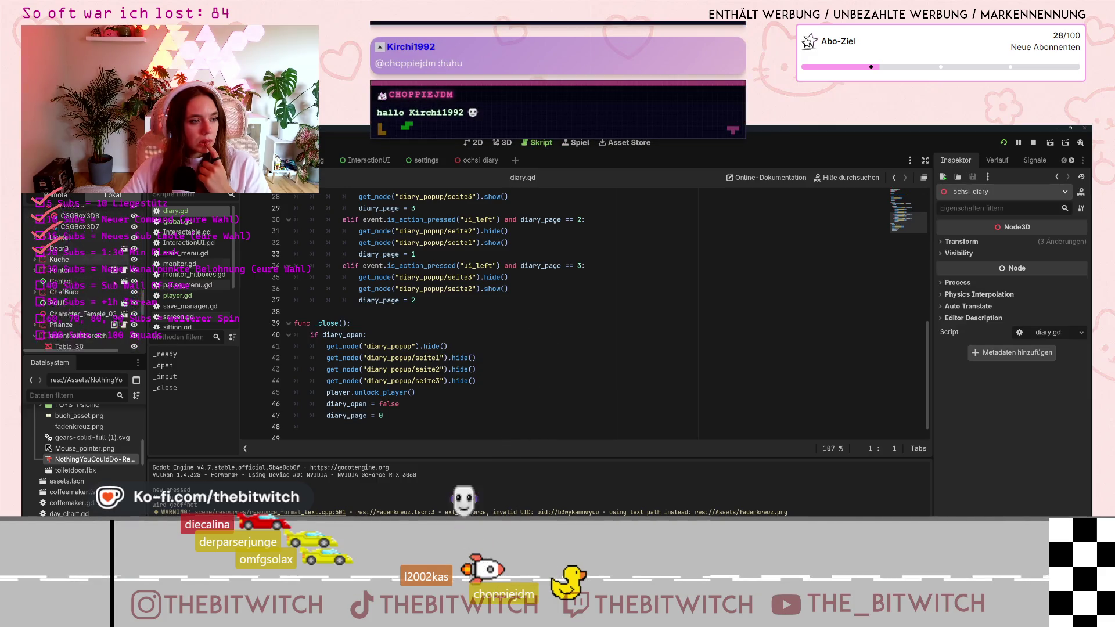
{"action": "scroll", "coordinate": [84, 279], "scroll_direction": "down", "scroll_amount": 3}
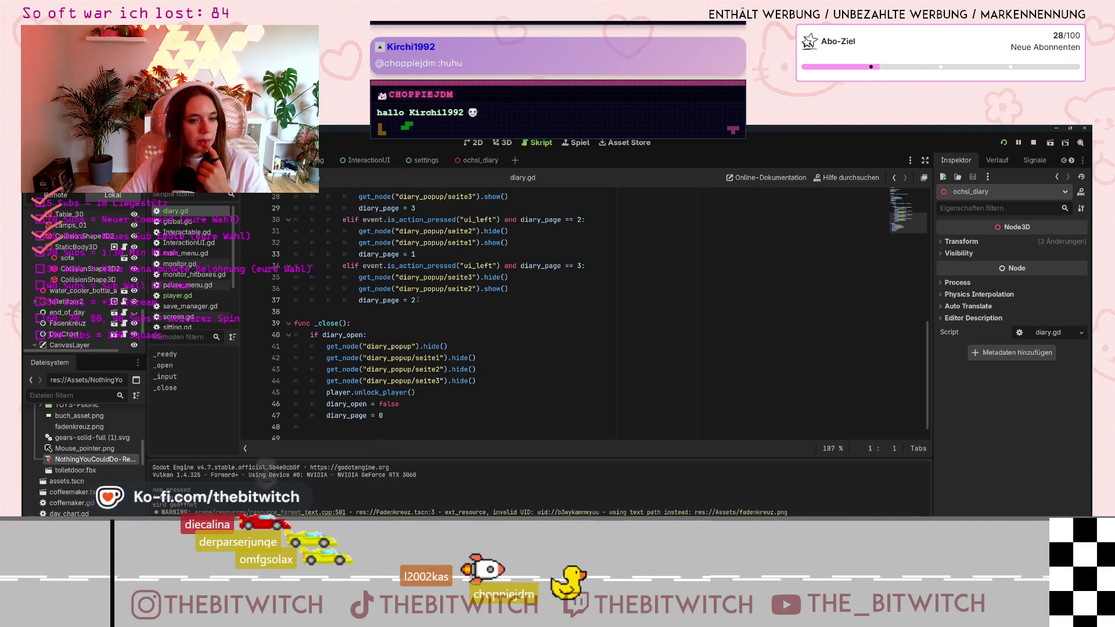
{"action": "scroll", "coordinate": [407, 306], "scroll_direction": "up", "scroll_amount": 9}
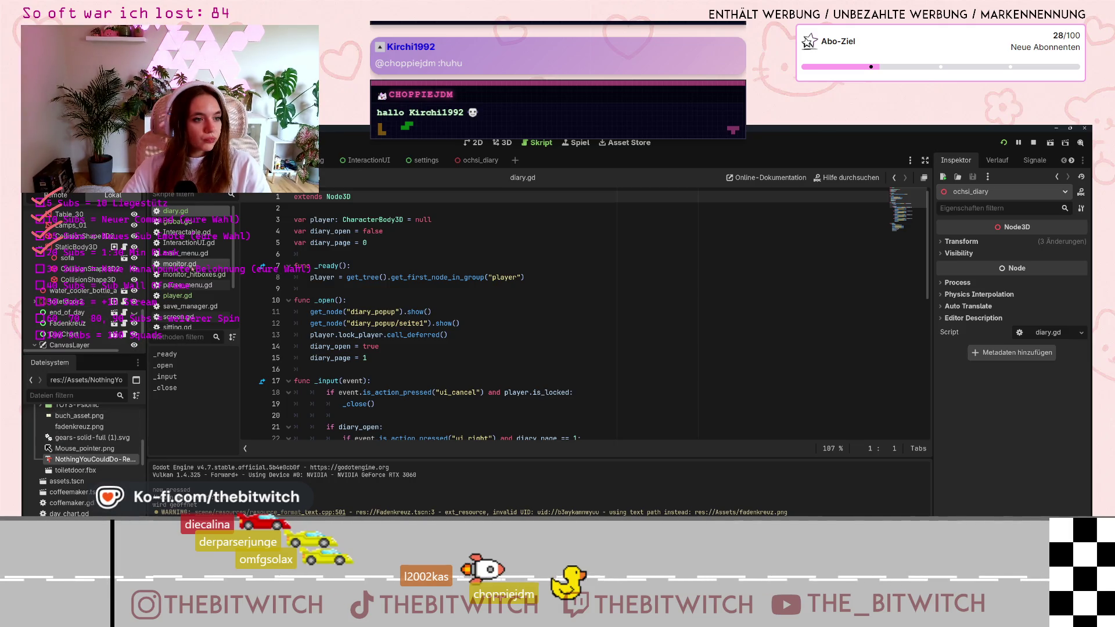
{"action": "left_click", "coordinate": [175, 221]}
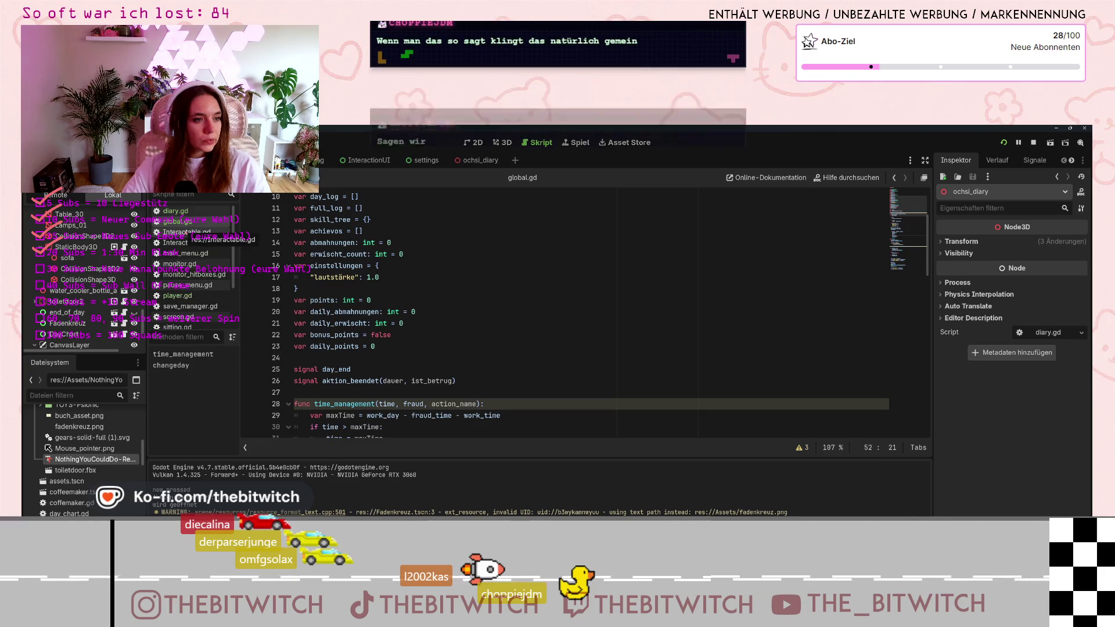
Select the monitor_state onready declaration on line 4 of monitor_hitboxes.gd.
{"action": "left_click", "coordinate": [173, 253]}
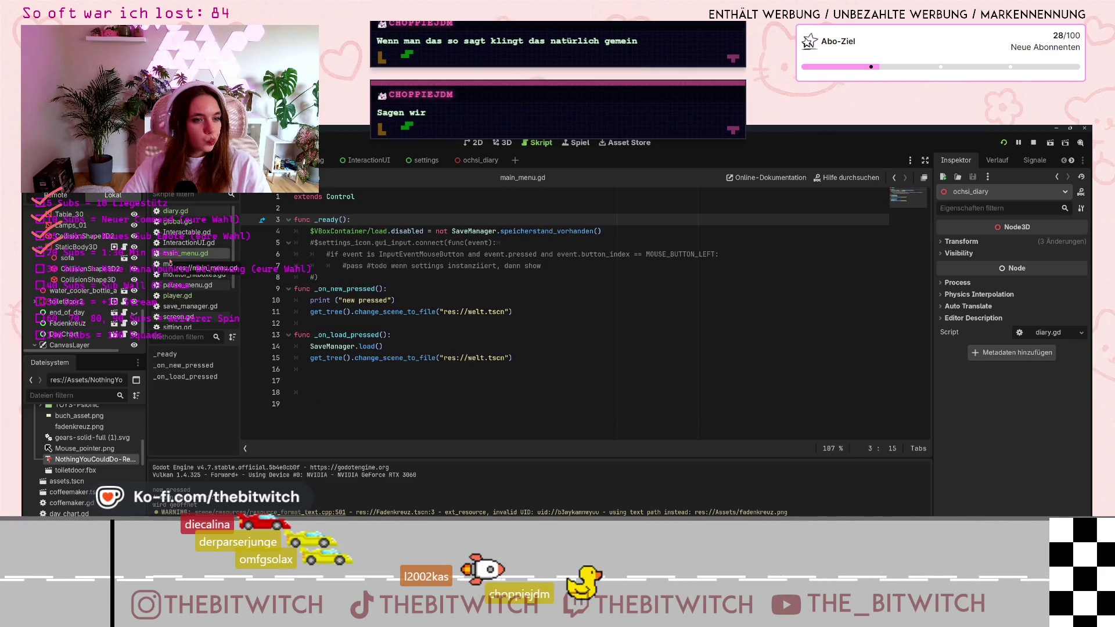
{"action": "left_click", "coordinate": [170, 264]}
{"action": "left_click", "coordinate": [170, 275]}
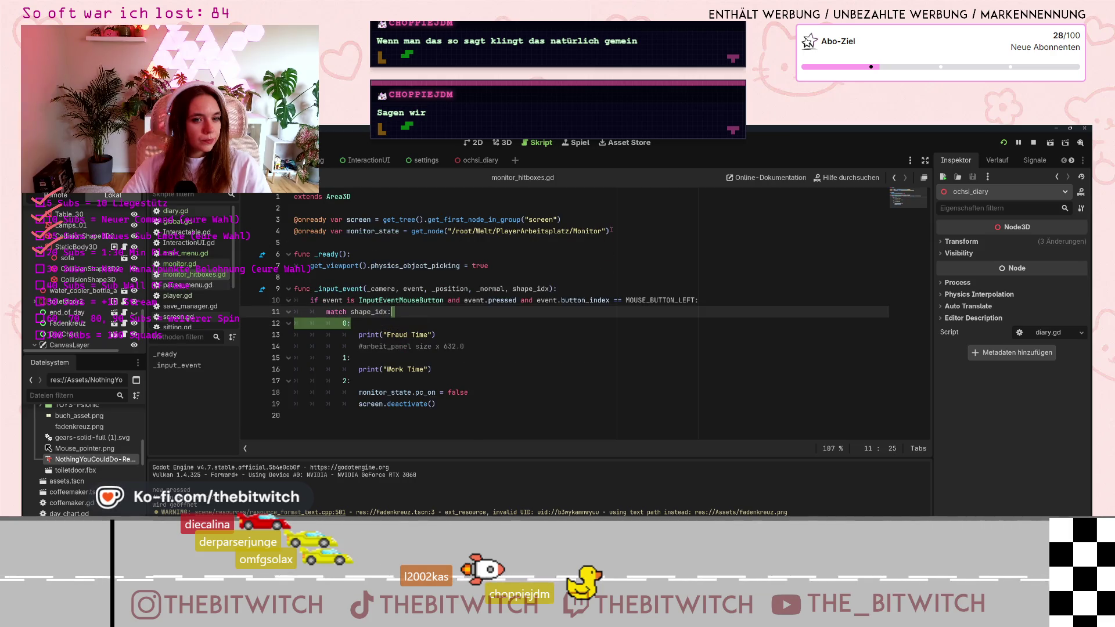
{"action": "left_click", "coordinate": [310, 231]}
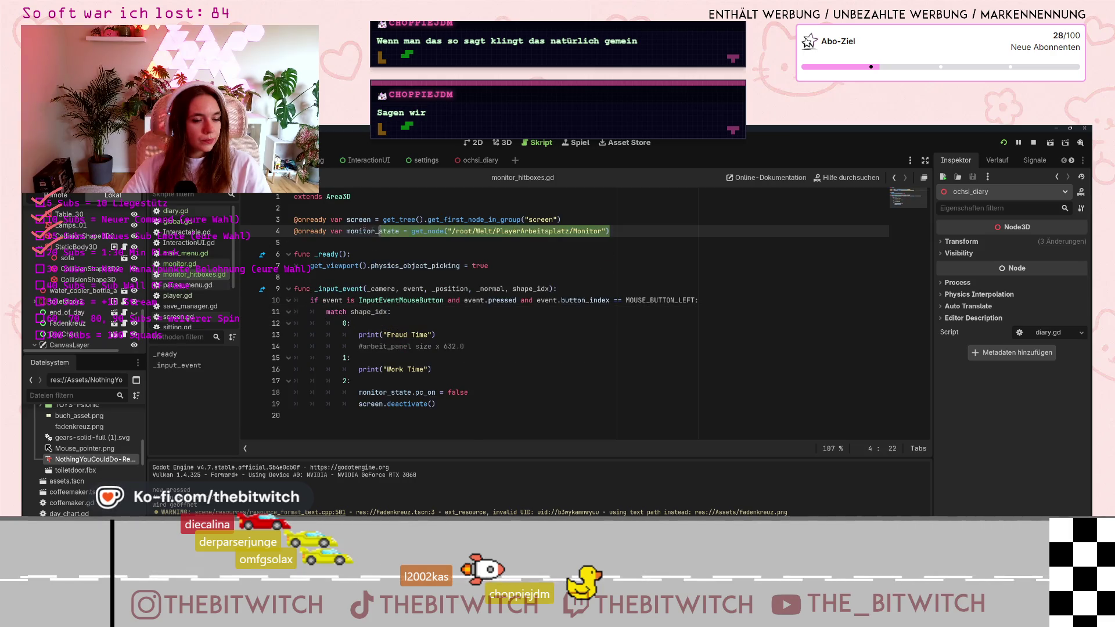
{"action": "left_click", "coordinate": [291, 233]}
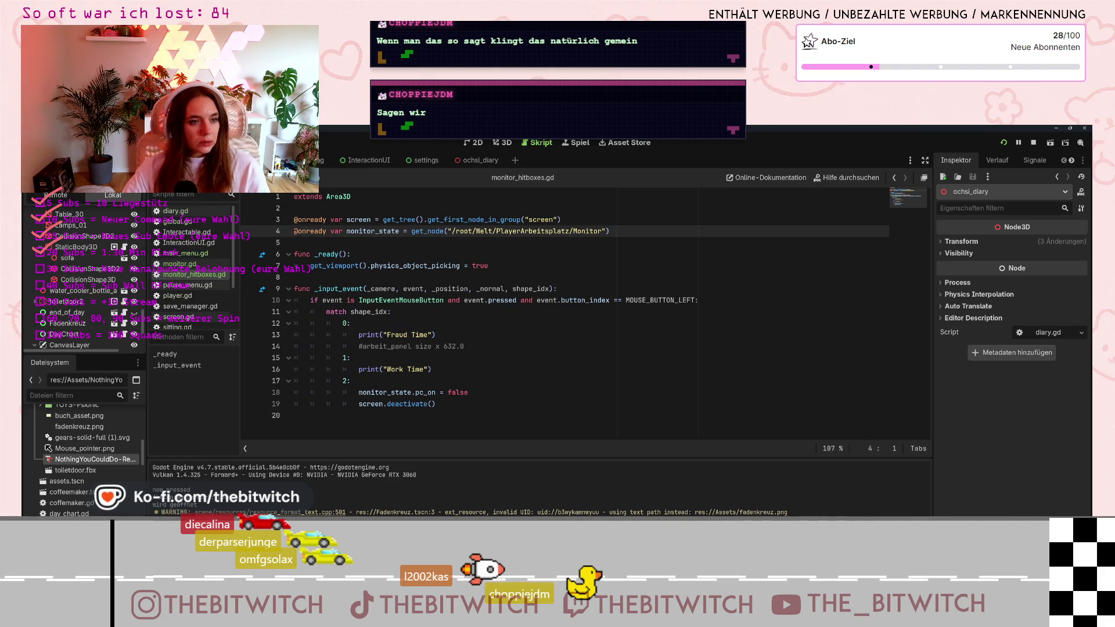
{"action": "left_click_drag", "start_coordinate": [291, 233], "coordinate": [612, 233]}
{"action": "key", "text": "ctrl+c"}
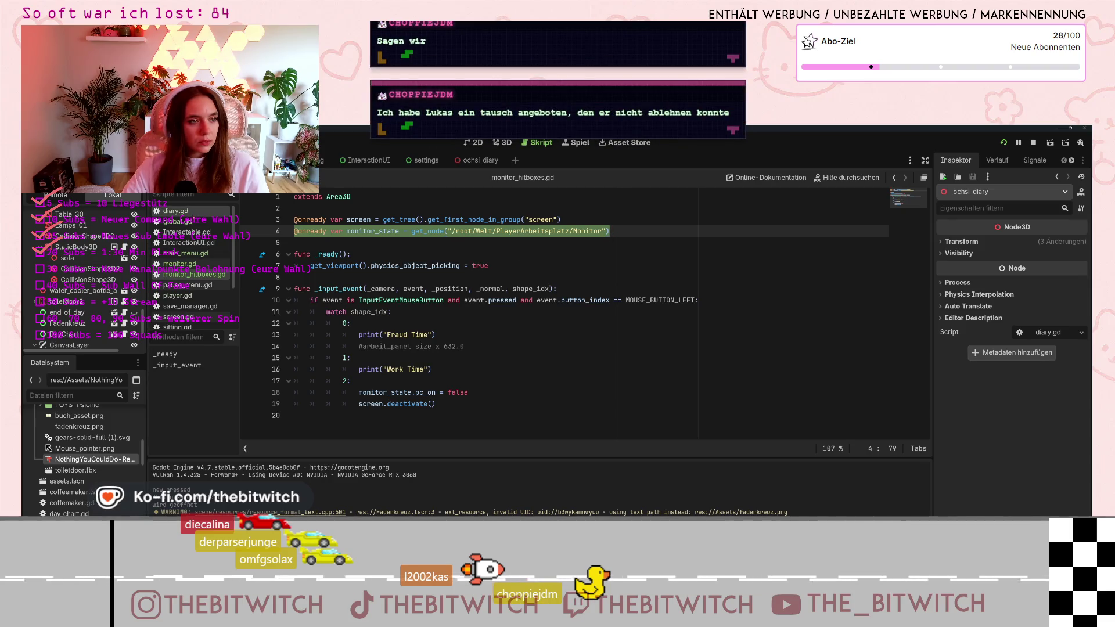
Paste the monitor_state declaration as a new line 6 in diary.gd.
{"action": "left_click", "coordinate": [192, 213]}
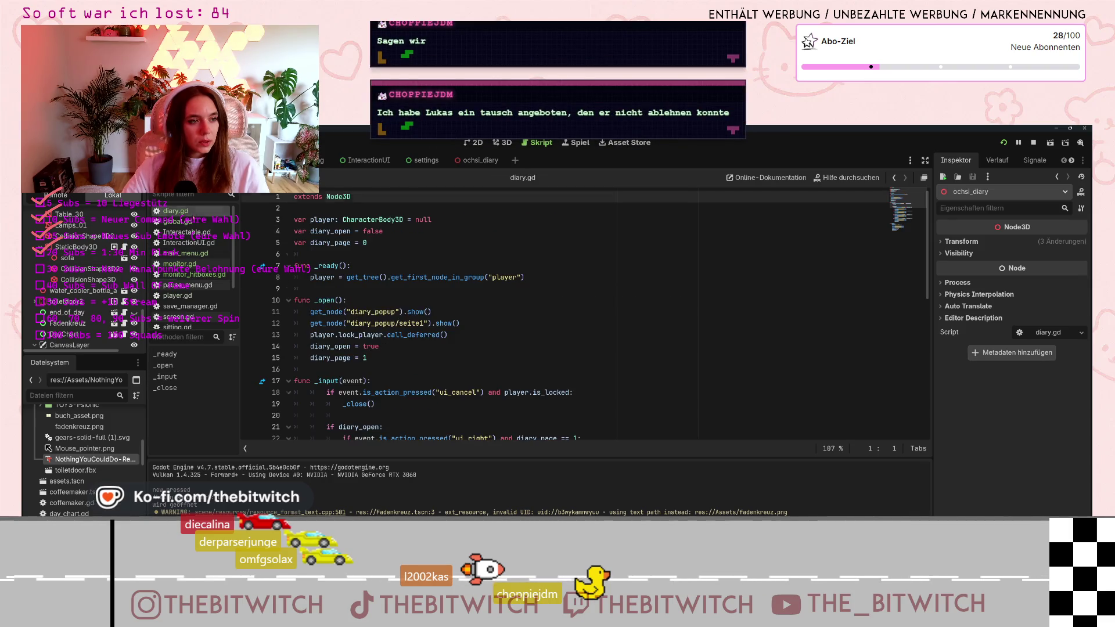
{"action": "left_click", "coordinate": [387, 243]}
{"action": "key", "text": "Return"}
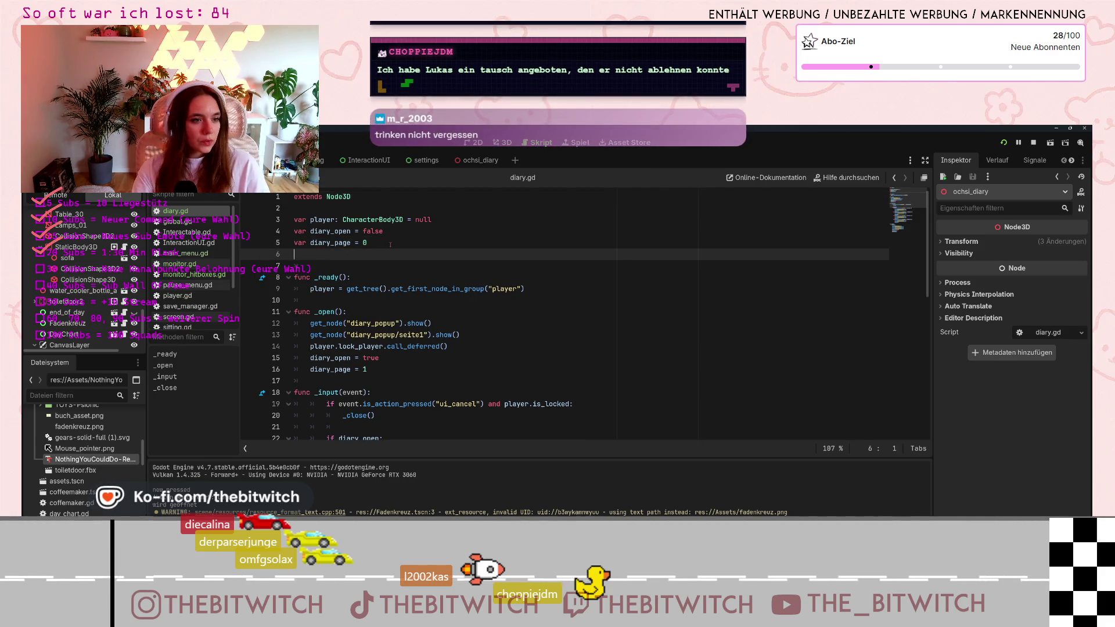
{"action": "key", "text": "ctrl+v"}
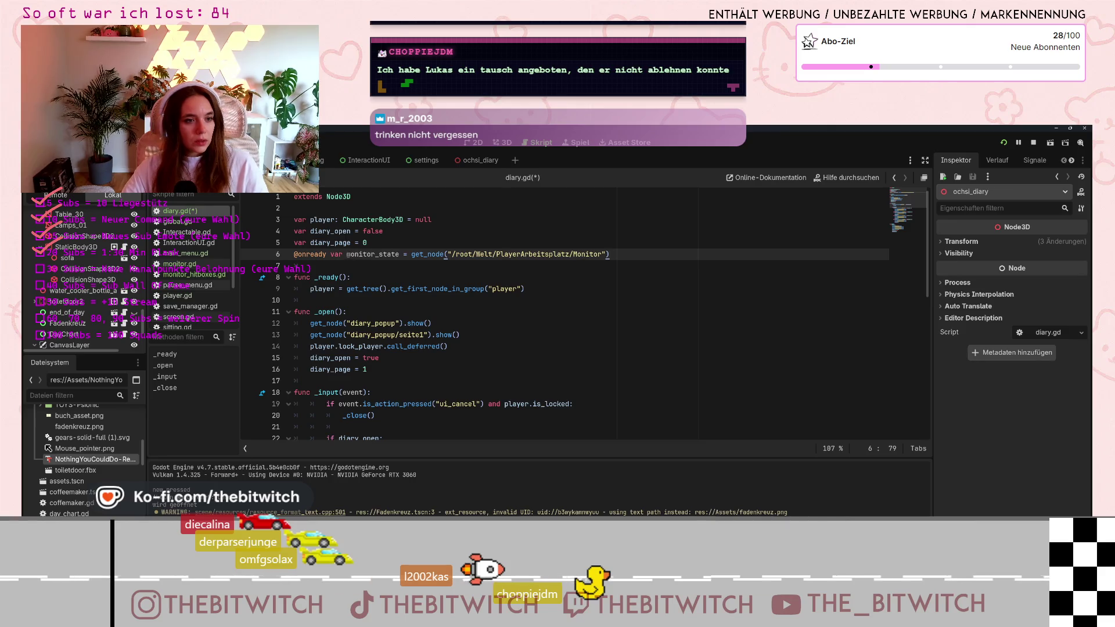
Rename the pasted variable to fadenkreuz and change its node path to /root/Welt/Fadenkreuz.
{"action": "left_click_drag", "start_coordinate": [347, 254], "coordinate": [399, 254]}
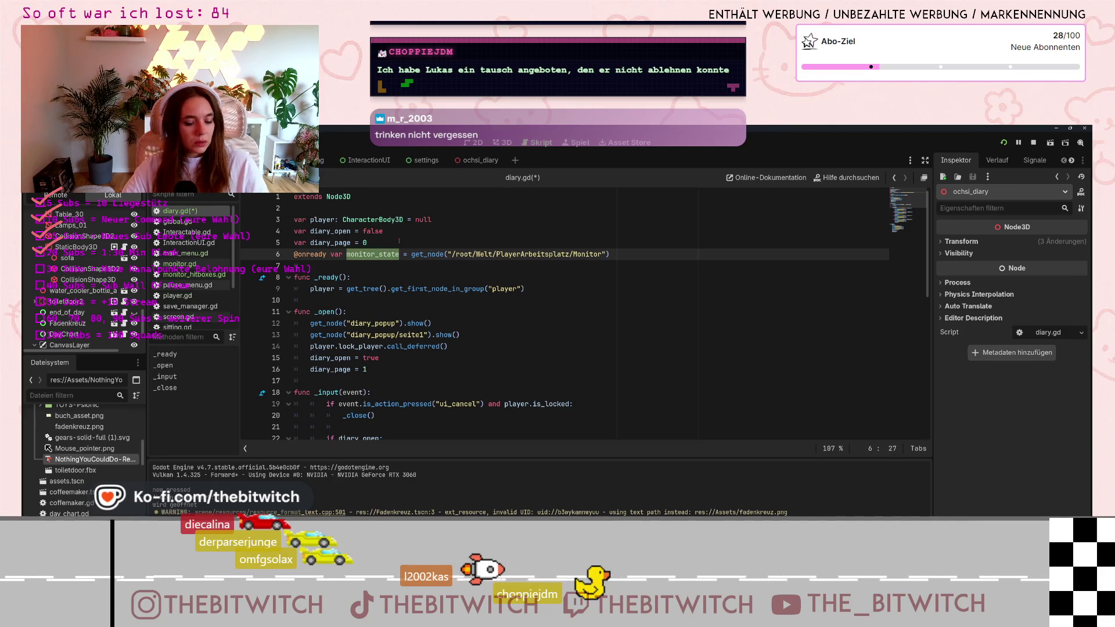
{"action": "type", "text": "diary"}
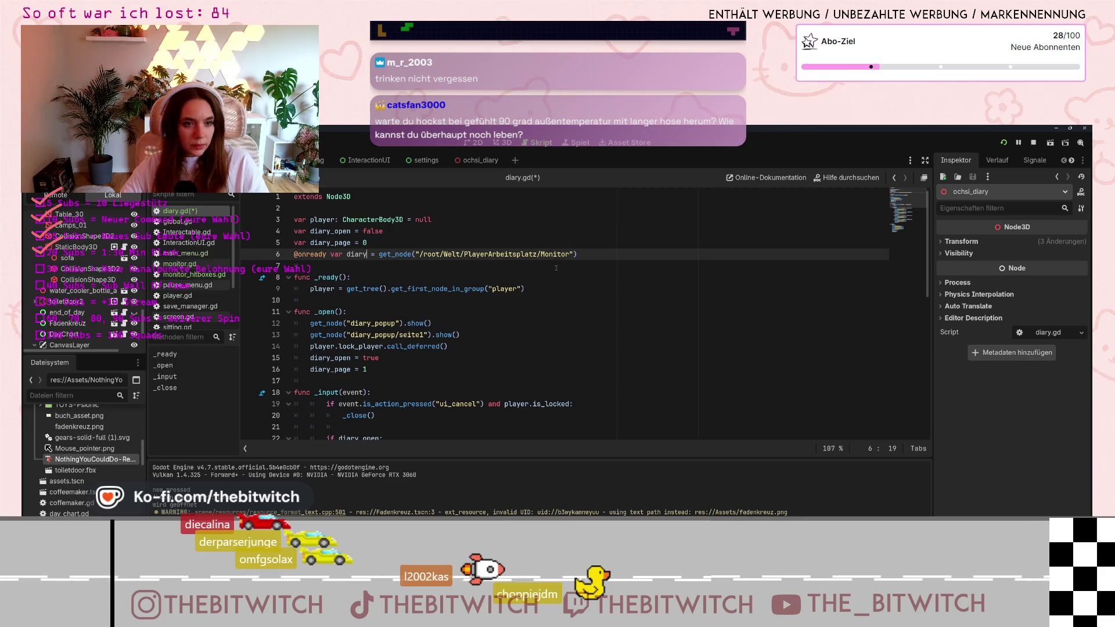
{"action": "left_click_drag", "start_coordinate": [569, 255], "coordinate": [463, 255]}
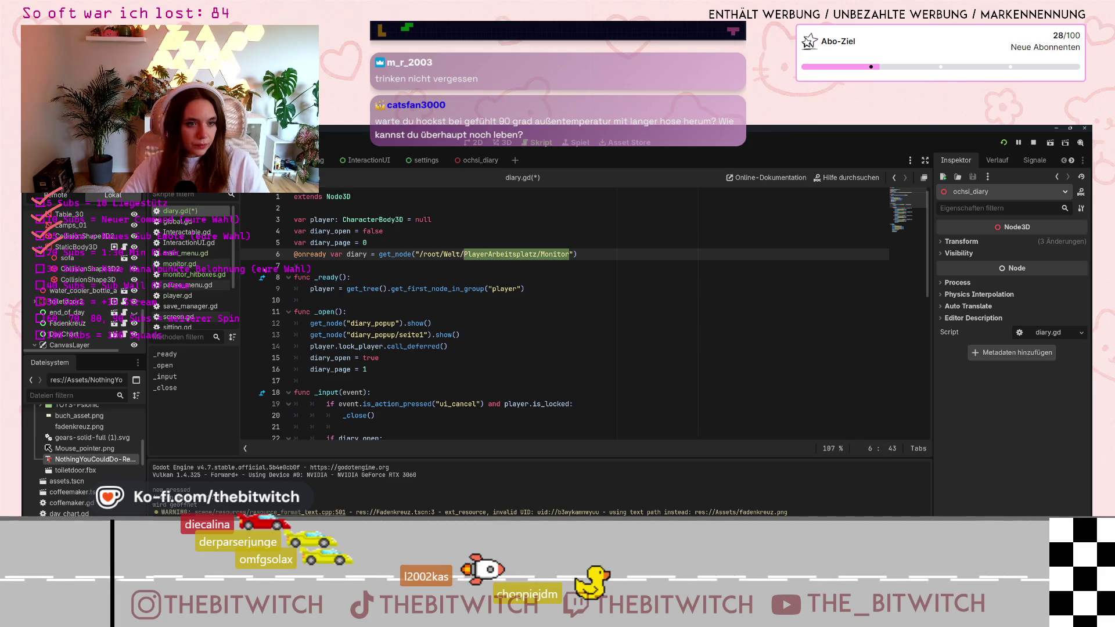
{"action": "left_click", "coordinate": [347, 254]}
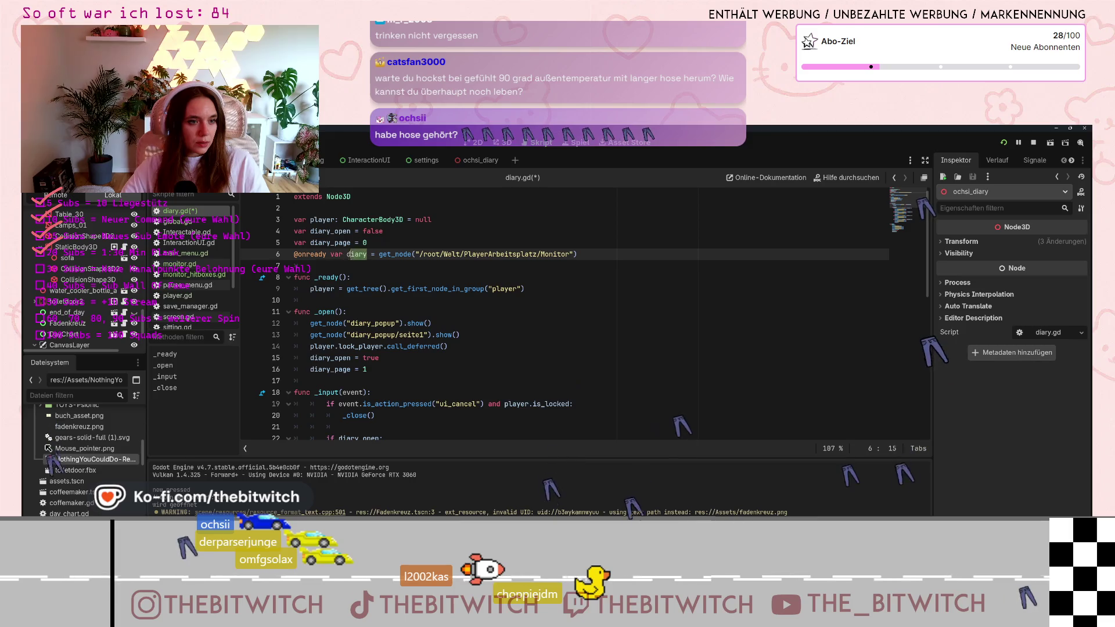
{"action": "type", "text": "fadenke"}
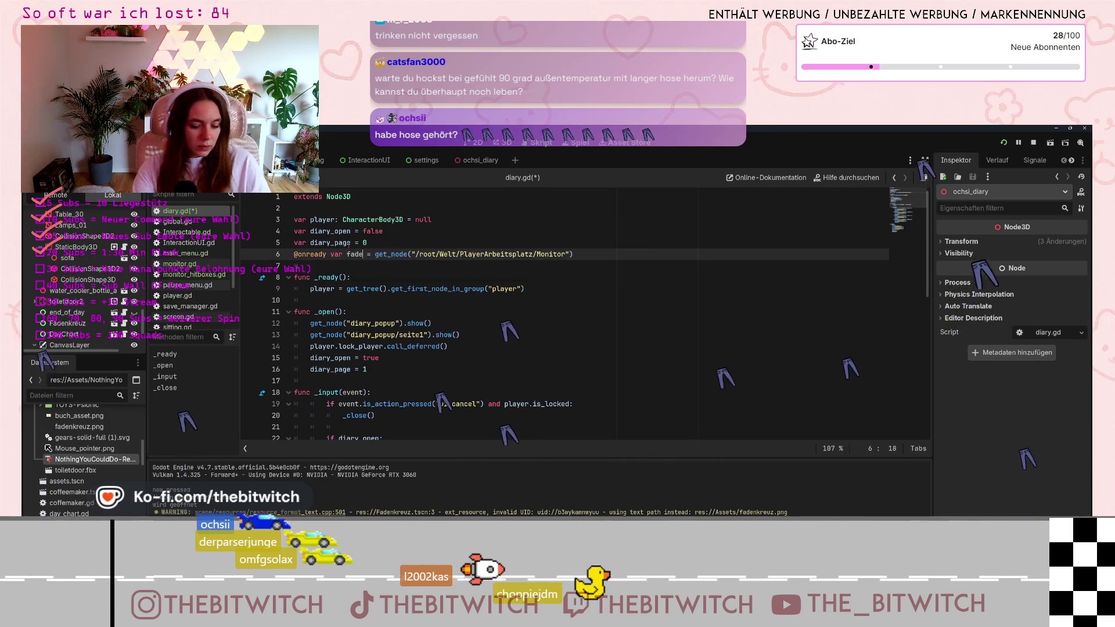
{"action": "key", "text": "BackSpace"}
{"action": "type", "text": "reuz"}
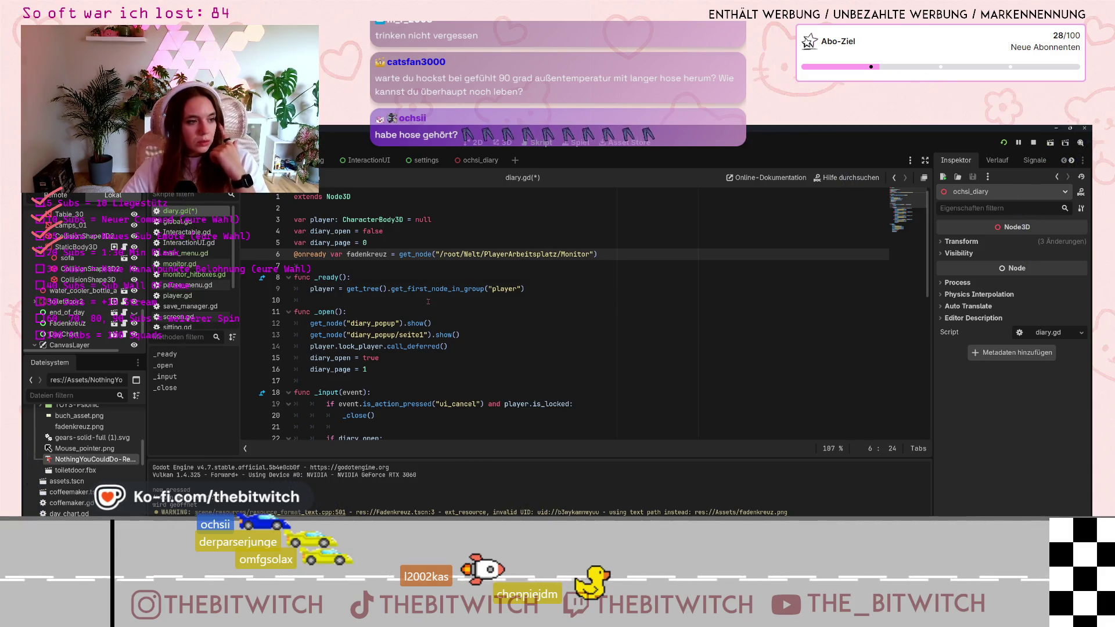
{"action": "key", "text": "Down"}
{"action": "key", "text": "Down"}
{"action": "key", "text": "Down"}
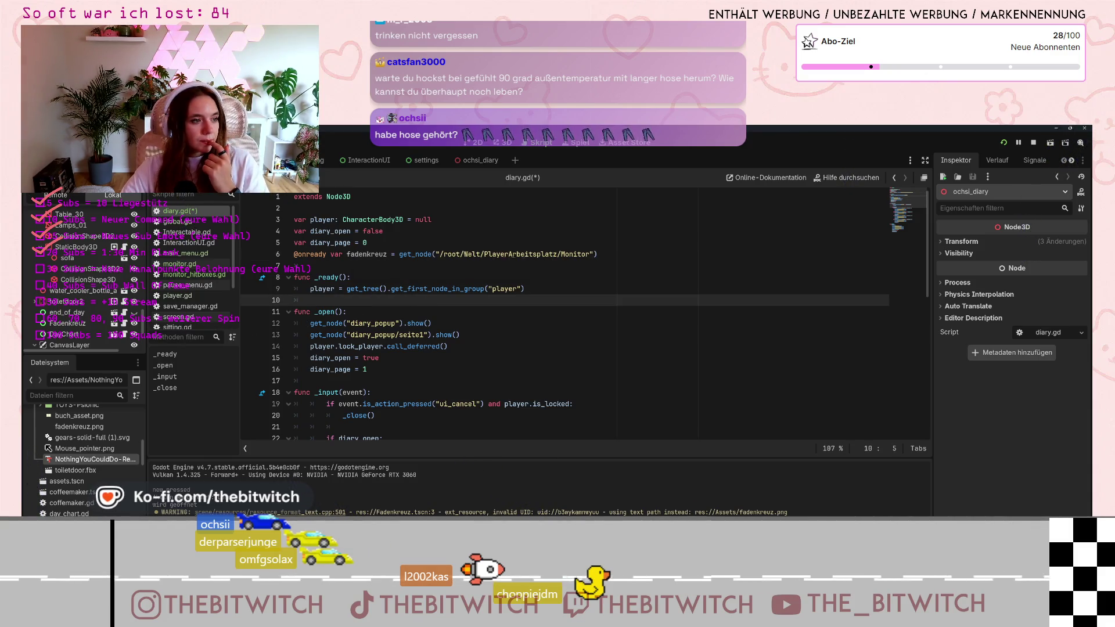
{"action": "left_click_drag", "start_coordinate": [485, 254], "coordinate": [593, 254]}
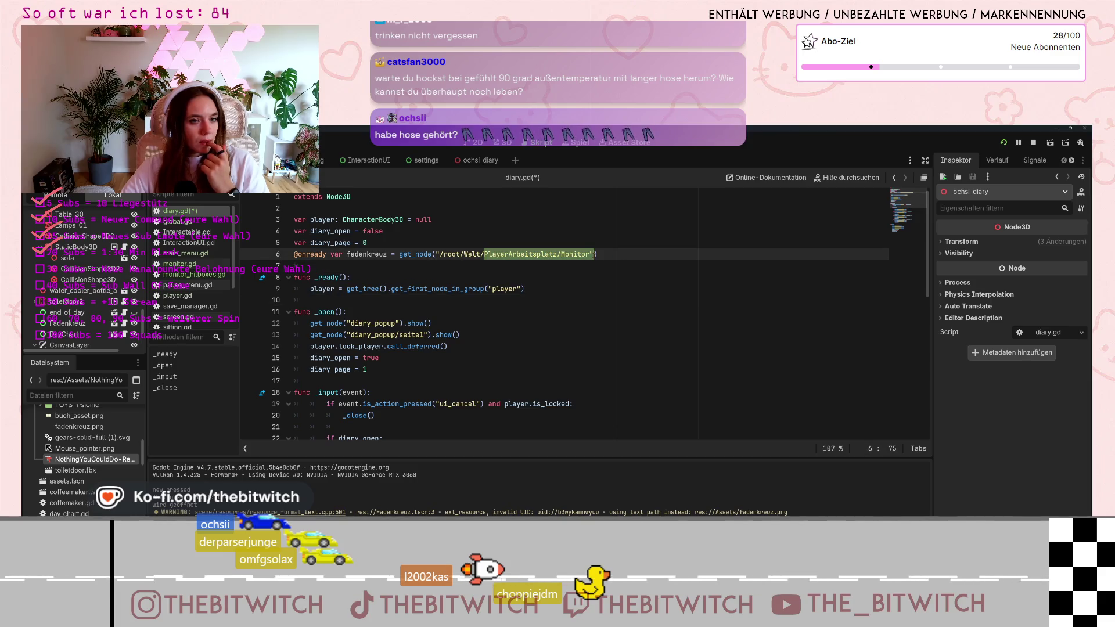
{"action": "type", "text": "Fadenkr"}
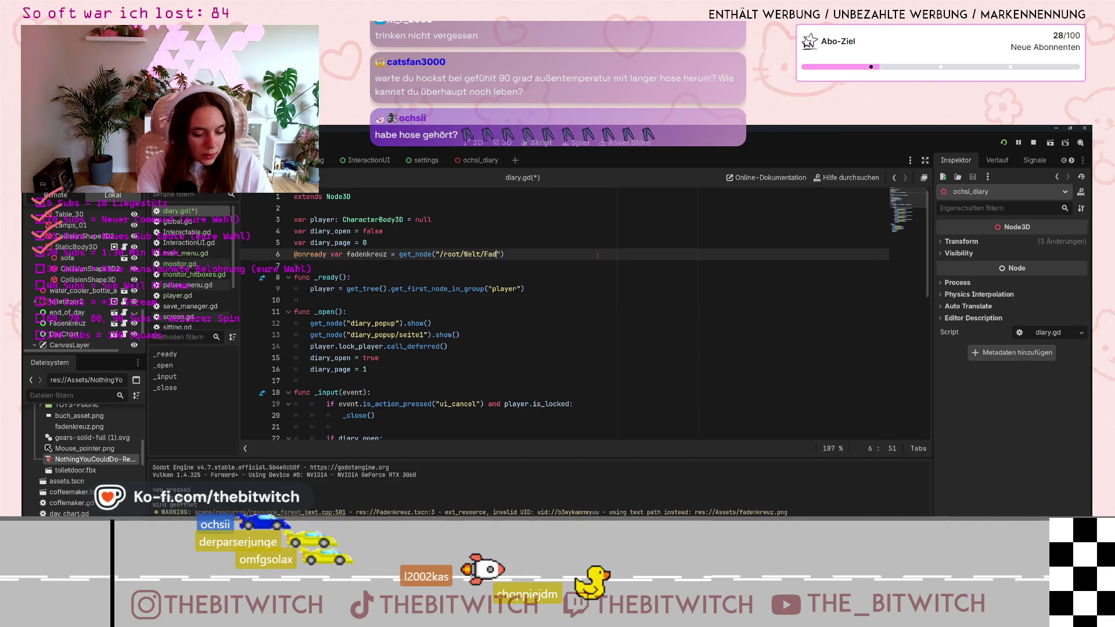
{"action": "type", "text": "euz"}
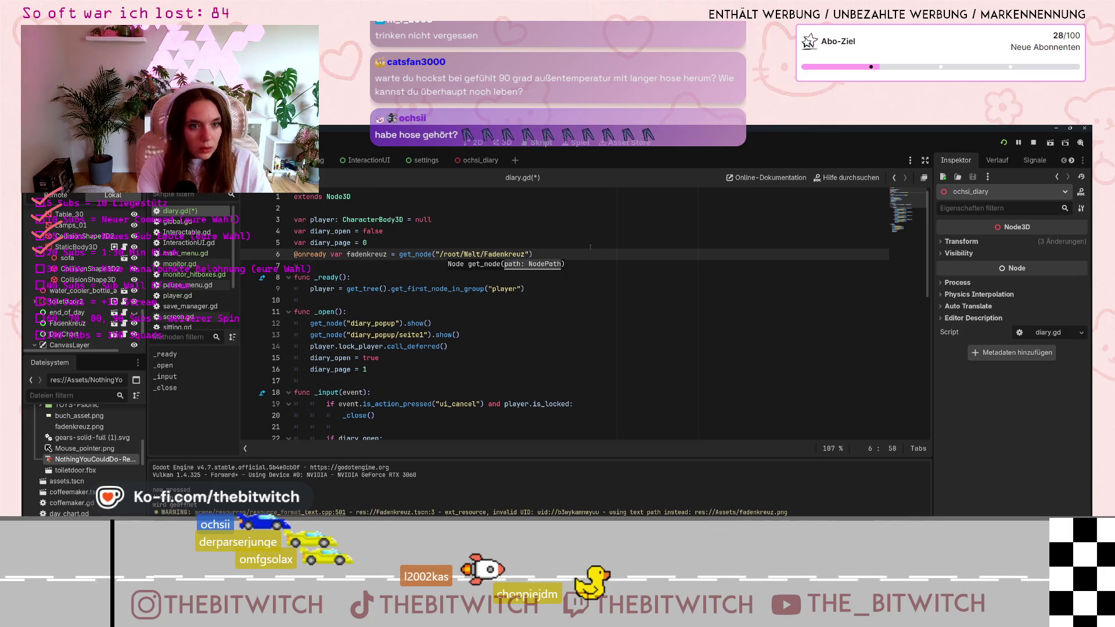
{"action": "left_click", "coordinate": [574, 358]}
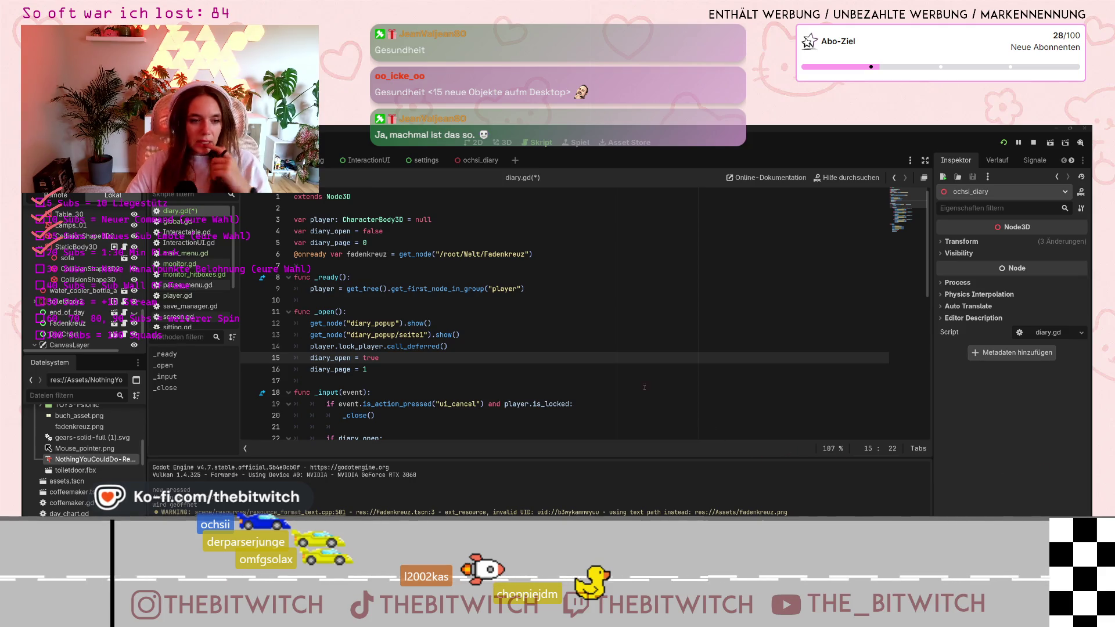
{"action": "scroll", "coordinate": [613, 375], "scroll_direction": "down", "scroll_amount": 3}
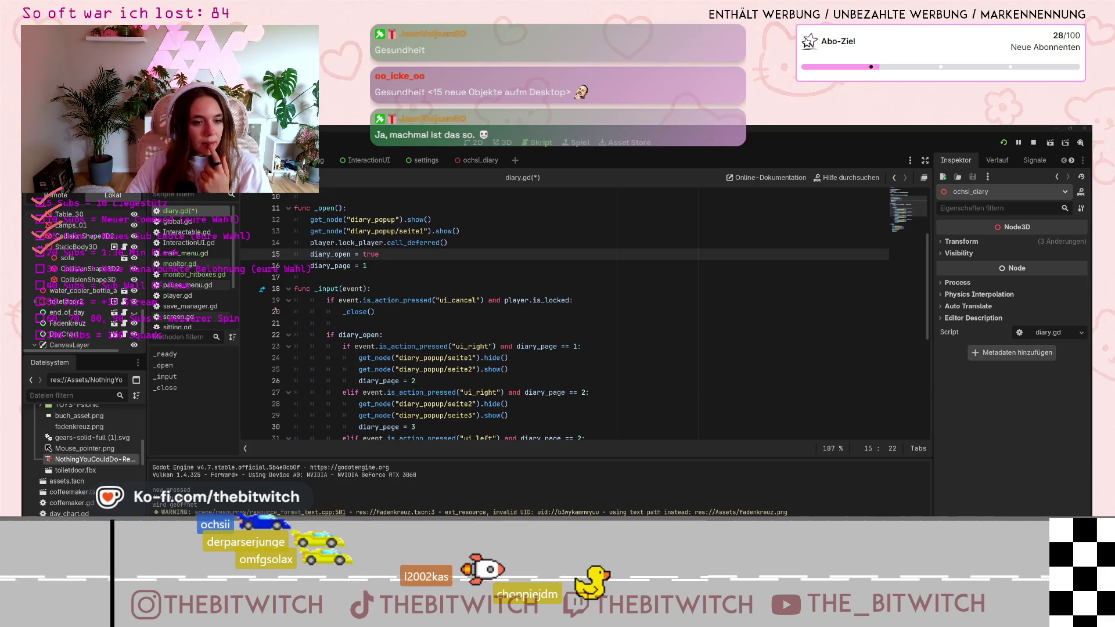
{"action": "scroll", "coordinate": [279, 305], "scroll_direction": "up", "scroll_amount": 3}
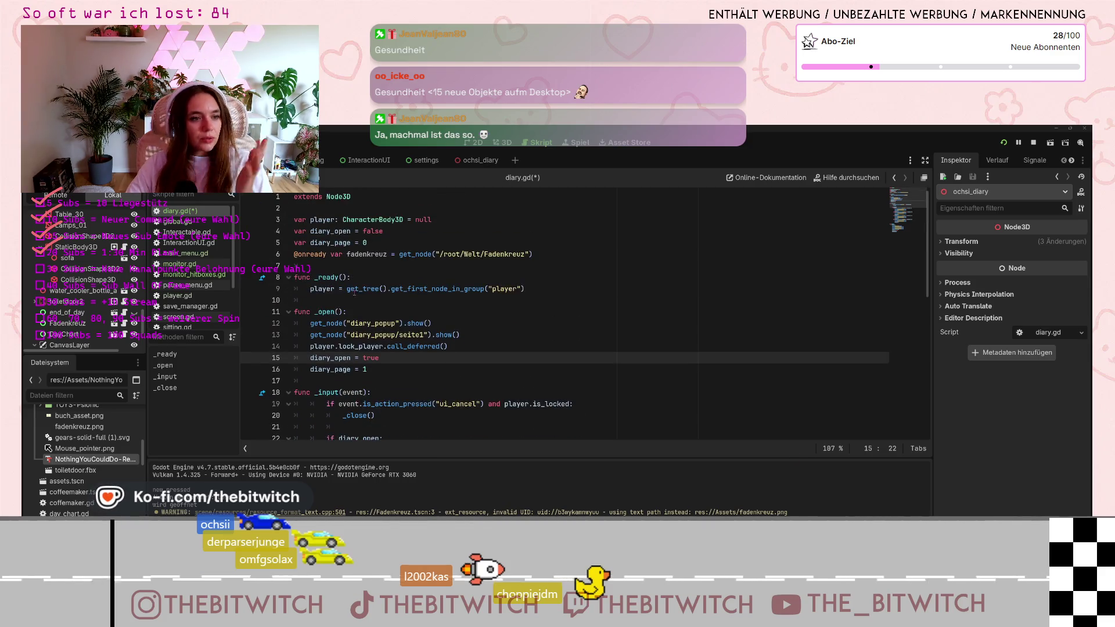
{"action": "scroll", "coordinate": [402, 242], "scroll_direction": "down", "scroll_amount": 1}
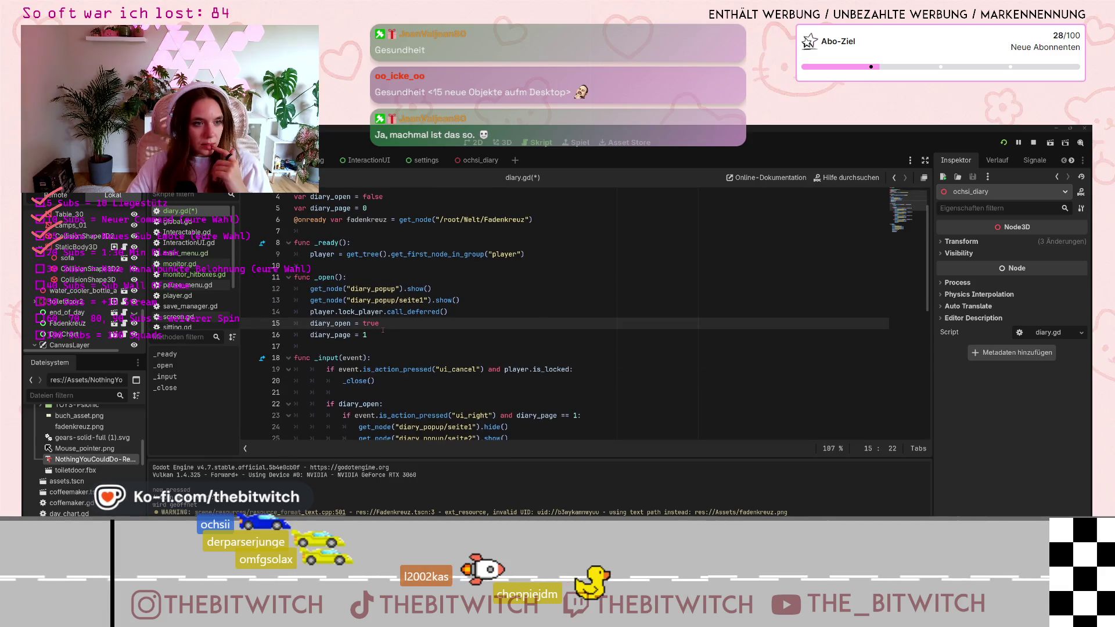
Add fadenkreuz.hide() after diary_page = 1 in the _open() function.
{"action": "left_click", "coordinate": [398, 337]}
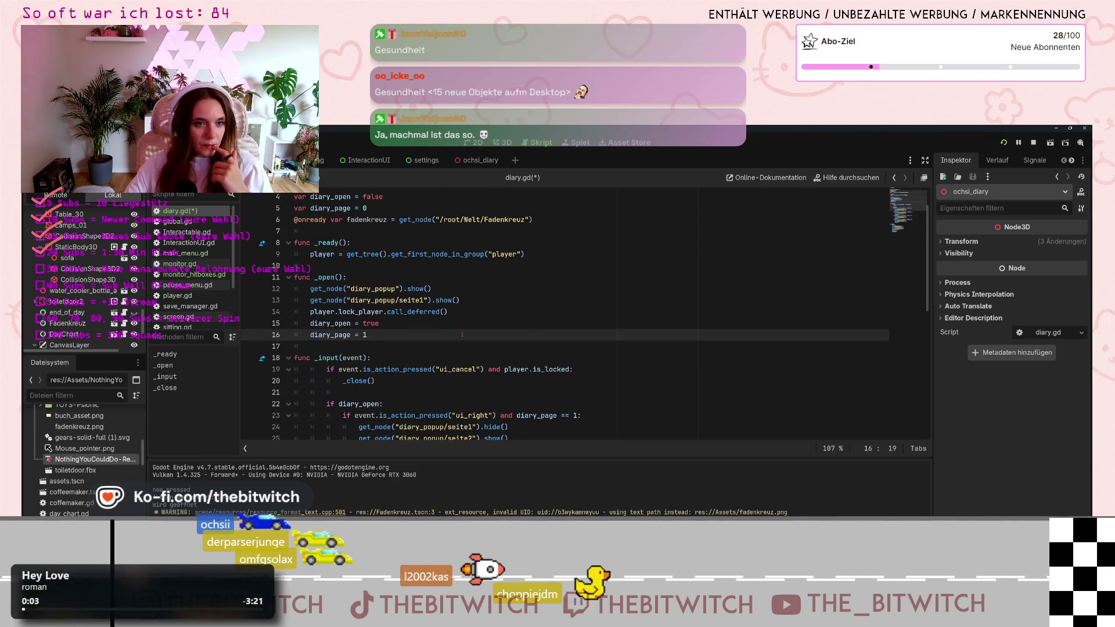
{"action": "key", "text": "Return"}
{"action": "type", "text": "fadenkreuz"}
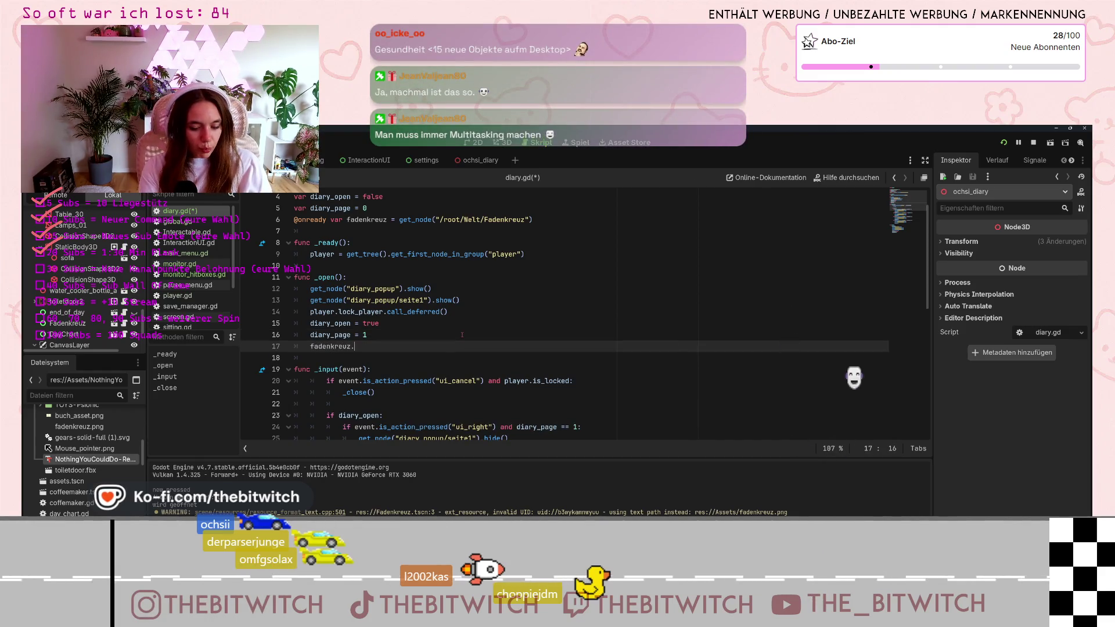
{"action": "type", "text": ".hide("}
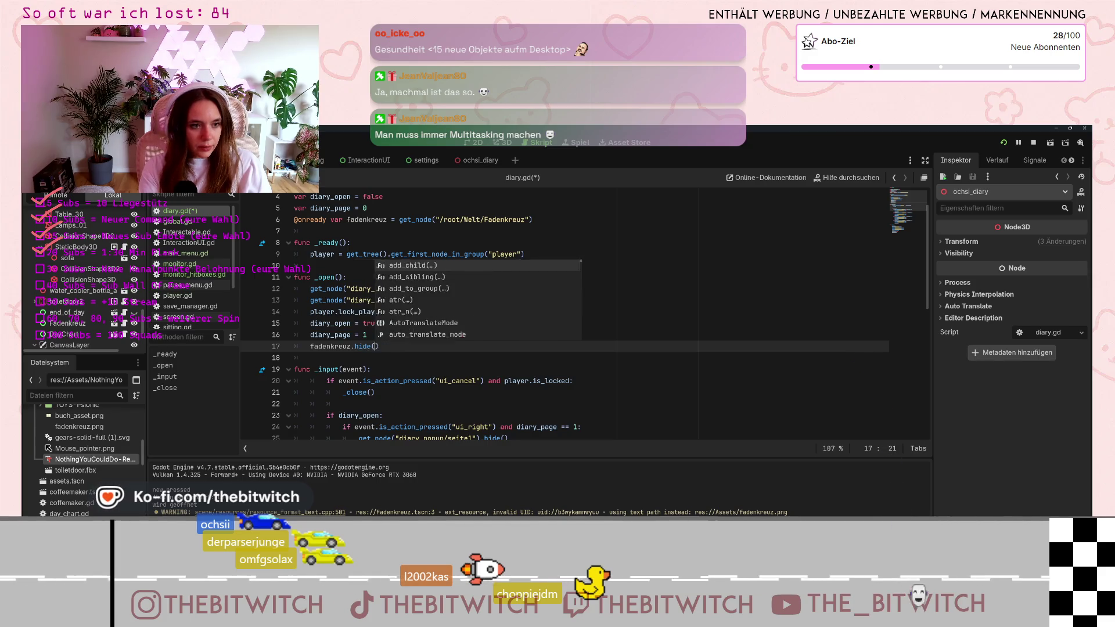
{"action": "key", "text": "Return"}
{"action": "scroll", "coordinate": [399, 376], "scroll_direction": "down", "scroll_amount": 4}
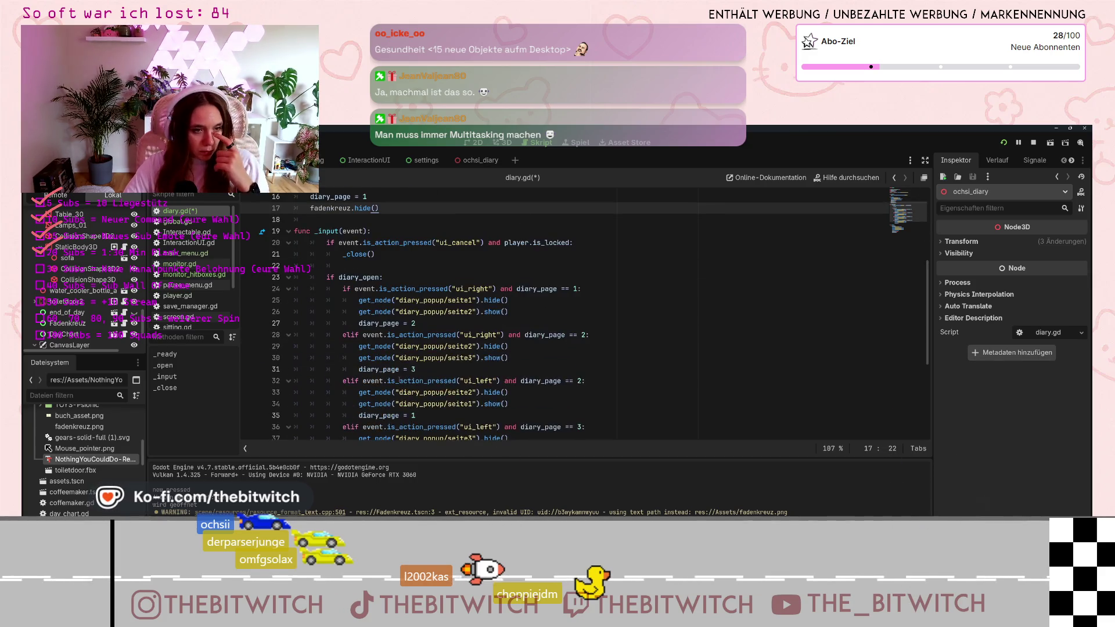
{"action": "scroll", "coordinate": [399, 376], "scroll_direction": "up", "scroll_amount": 3}
{"action": "scroll", "coordinate": [399, 375], "scroll_direction": "down", "scroll_amount": 3}
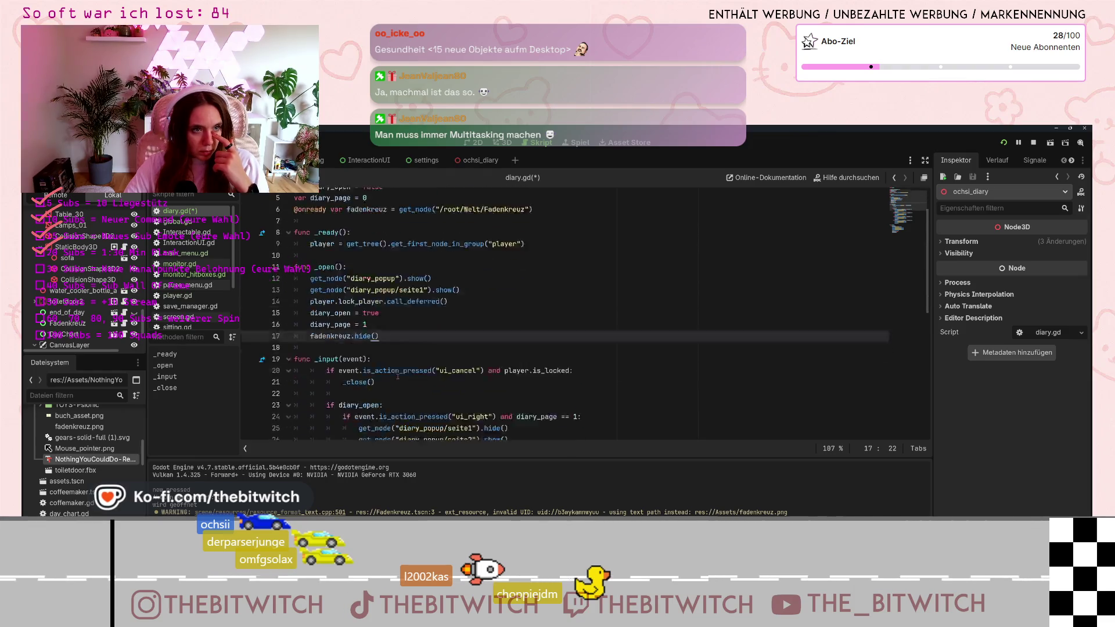
{"action": "scroll", "coordinate": [397, 378], "scroll_direction": "down", "scroll_amount": 7}
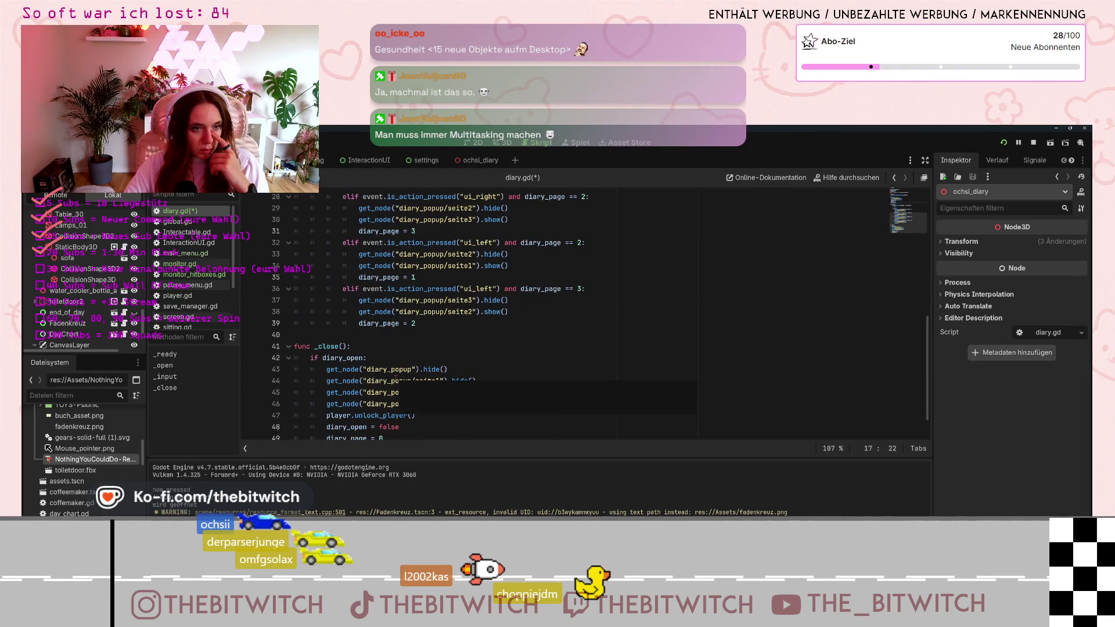
Add fadenkreuz.show() after diary_page = 0 in _close(), save, and run the project.
{"action": "left_click", "coordinate": [389, 408]}
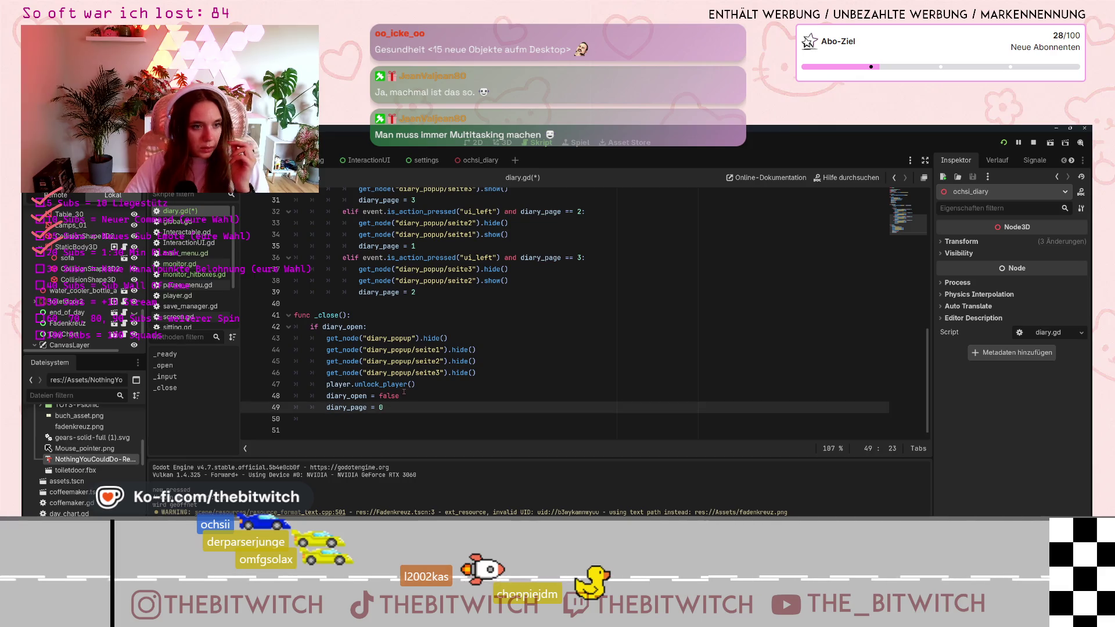
{"action": "key", "text": "Return"}
{"action": "type", "text": "fa"}
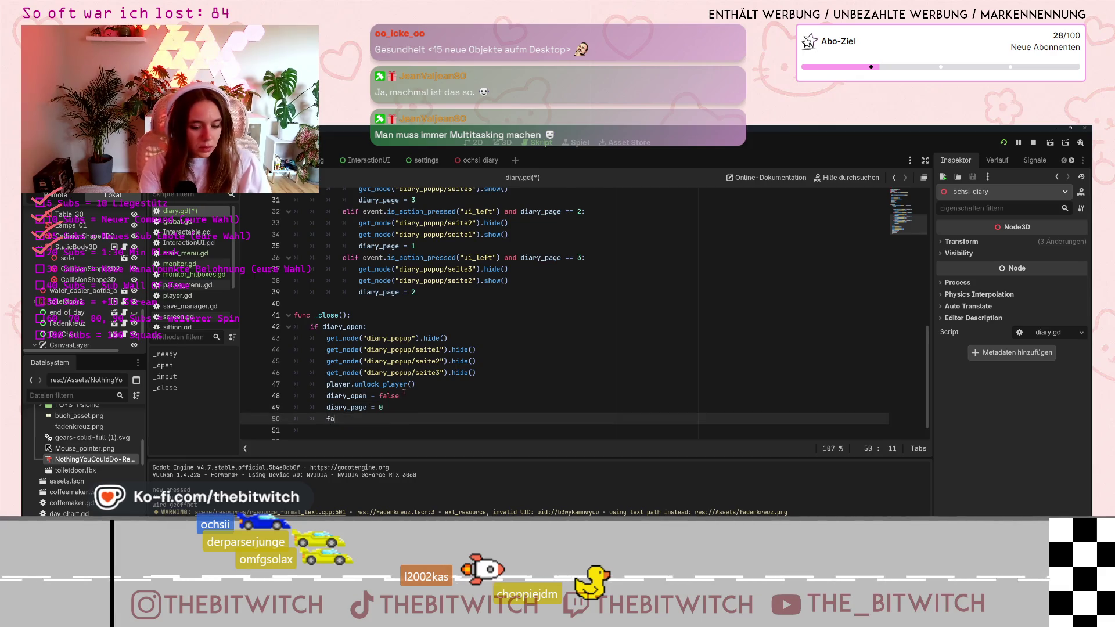
{"action": "type", "text": "denkreuz"}
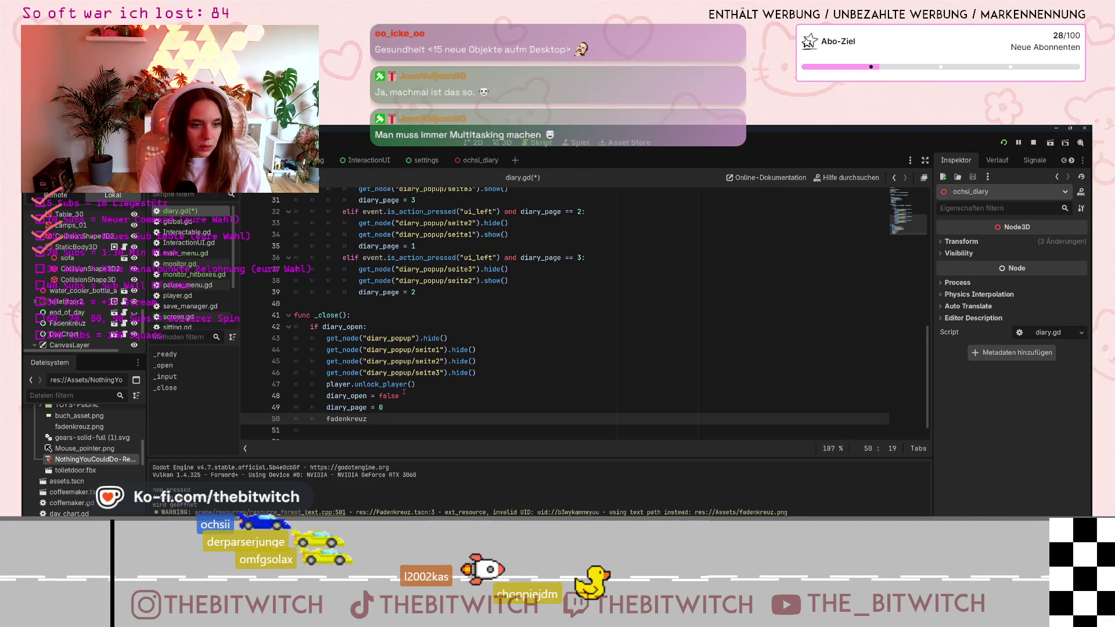
{"action": "type", "text": ".sho"}
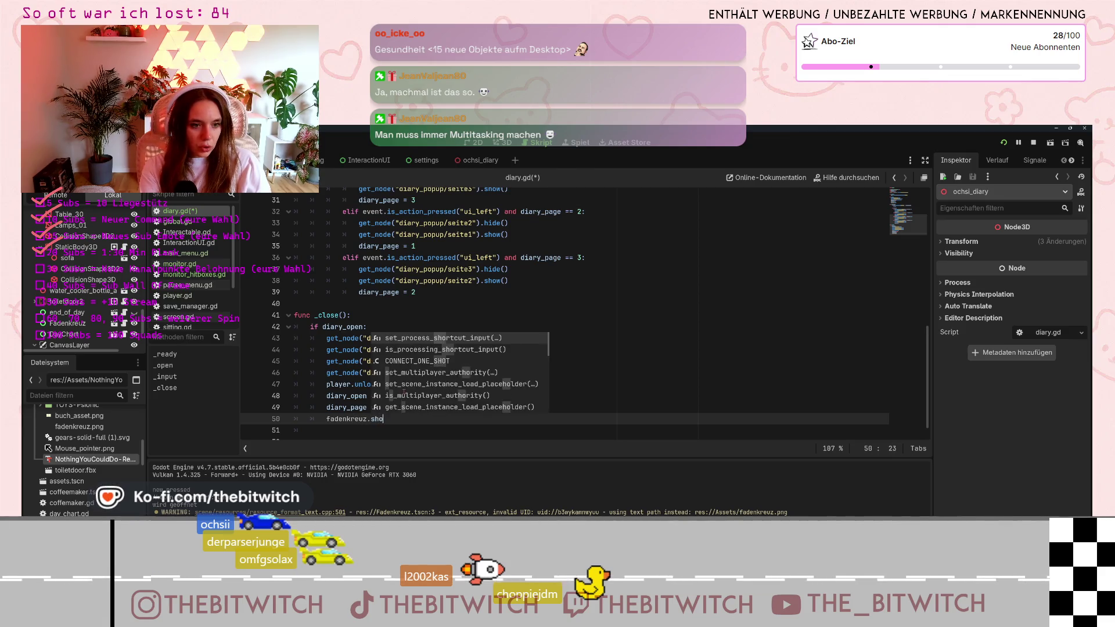
{"action": "type", "text": "w()"}
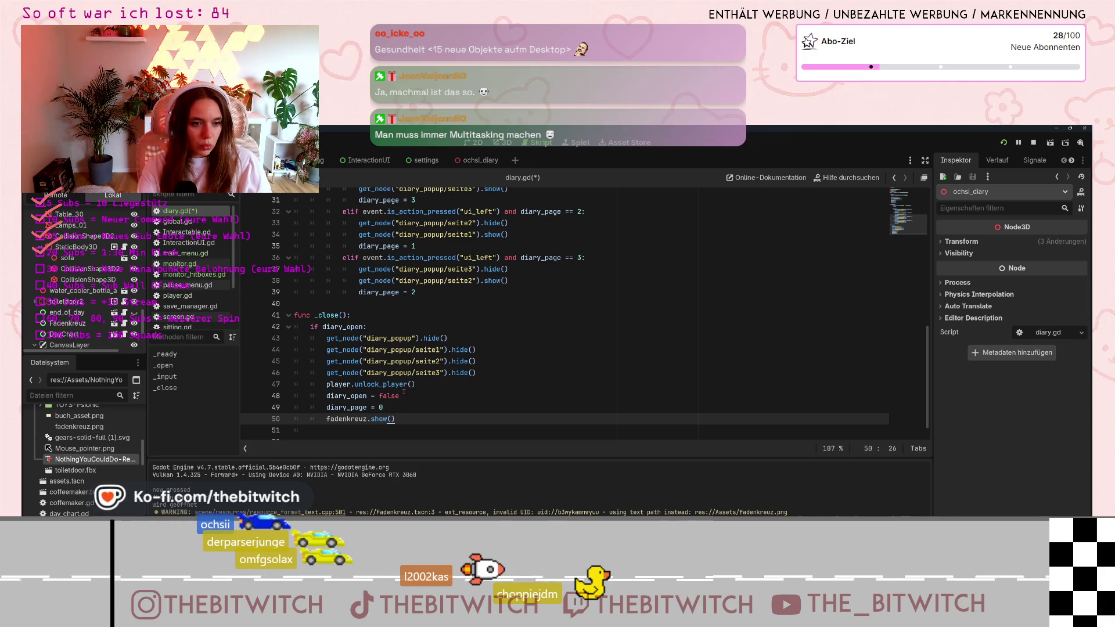
{"action": "left_click", "coordinate": [412, 383]}
{"action": "key", "text": "ctrl+s"}
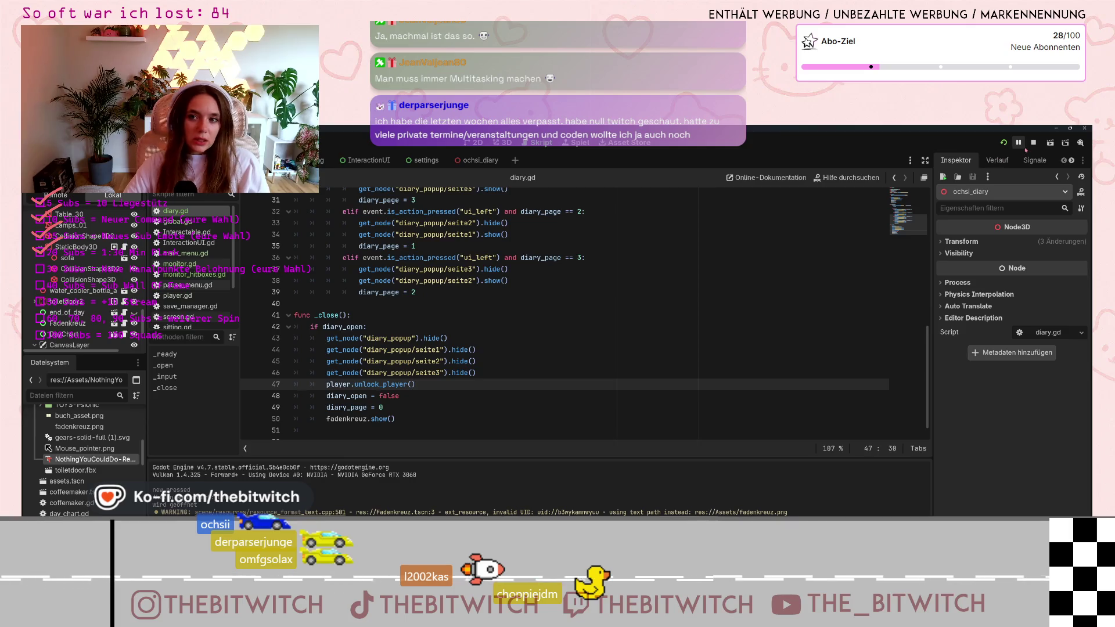
{"action": "left_click", "coordinate": [1004, 144]}
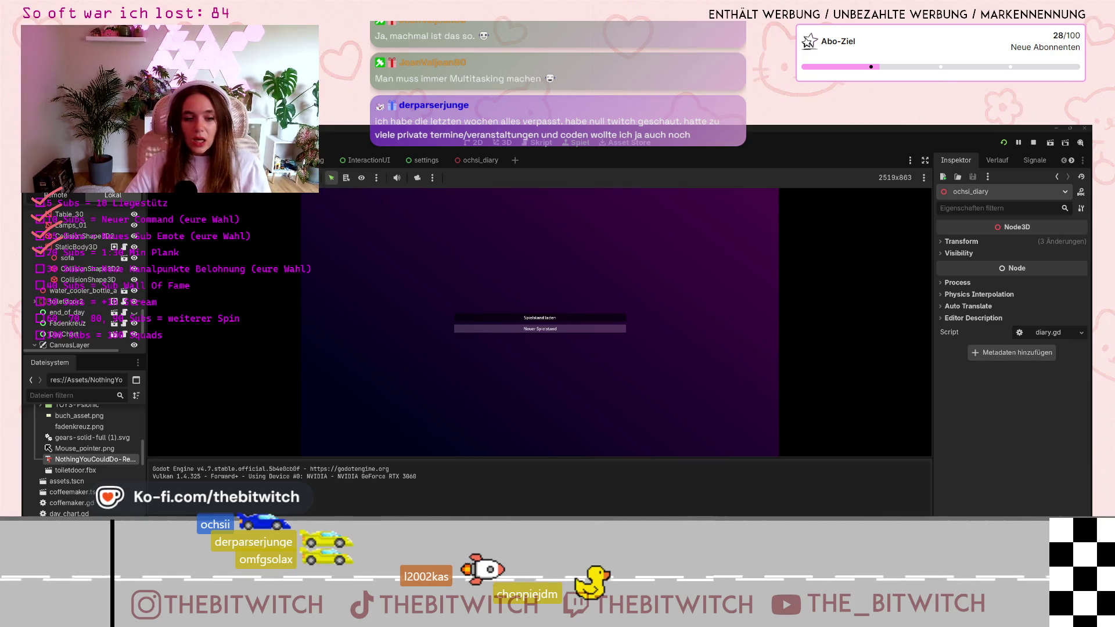
Start a new save, walk to the desk, read the diary through to page 3/3, then close it.
{"action": "left_click", "coordinate": [540, 329]}
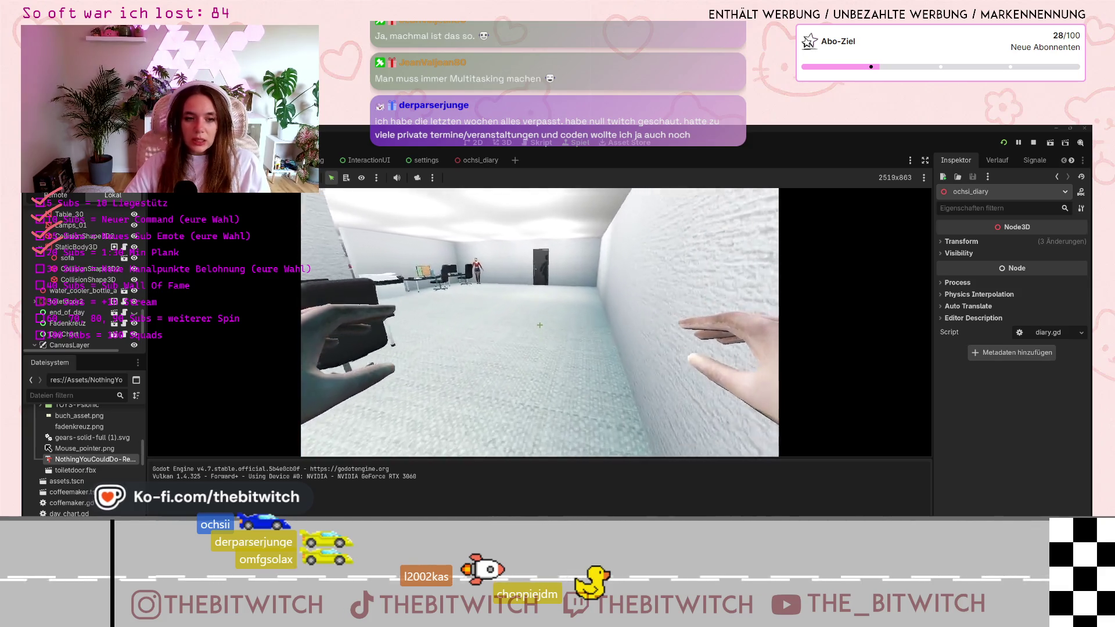
{"action": "key", "text": "w"}
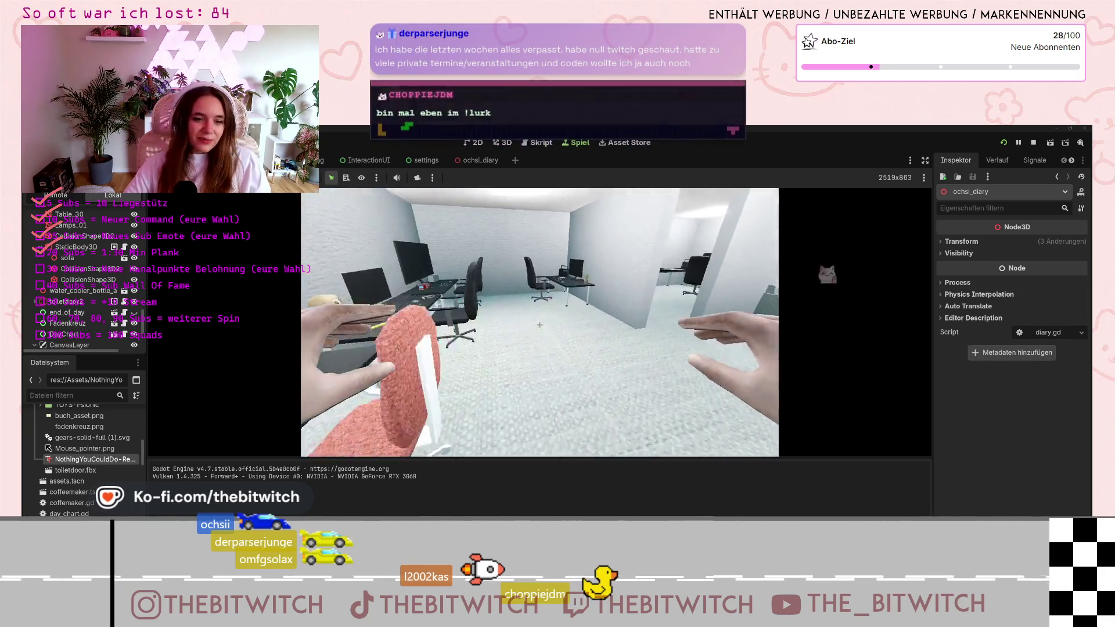
{"action": "key", "text": "w"}
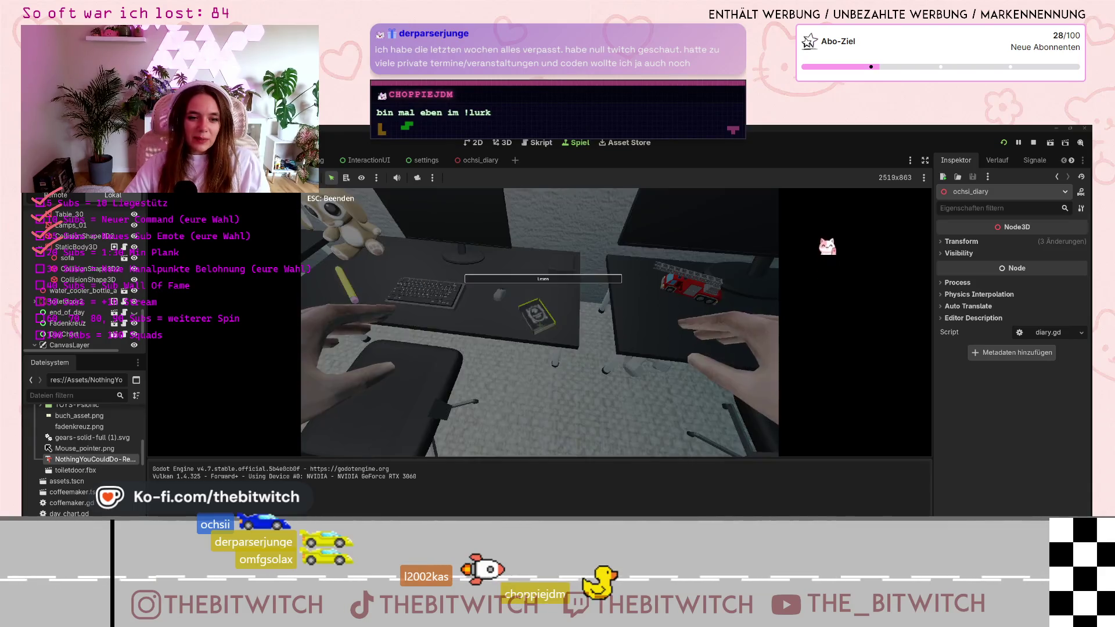
{"action": "key", "text": "e"}
{"action": "key", "text": "d"}
{"action": "key", "text": "d"}
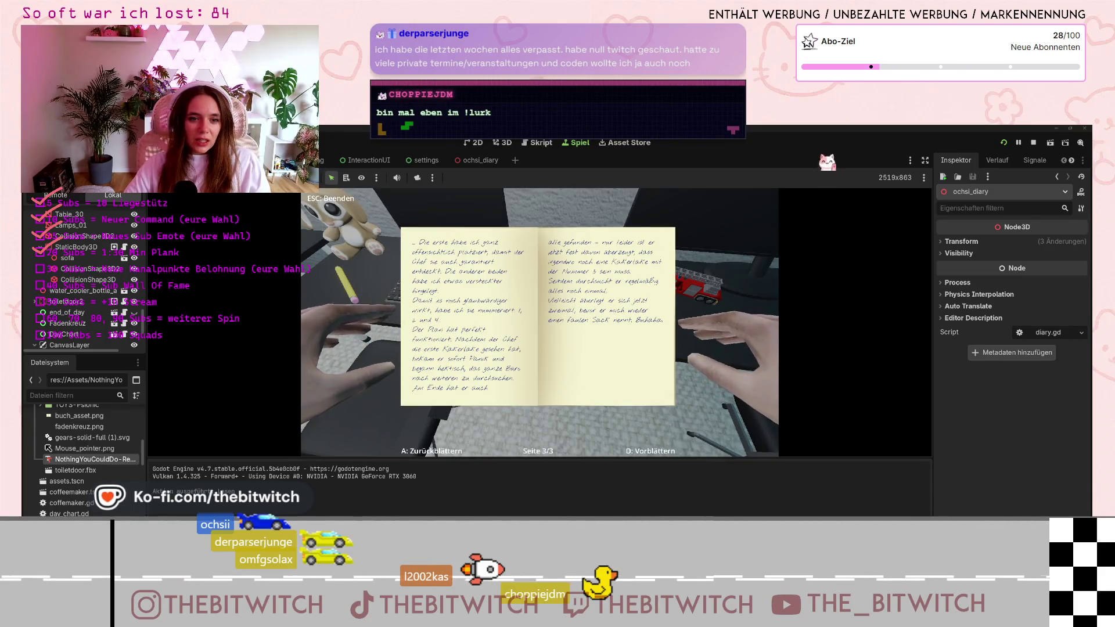
{"action": "key", "text": "Escape"}
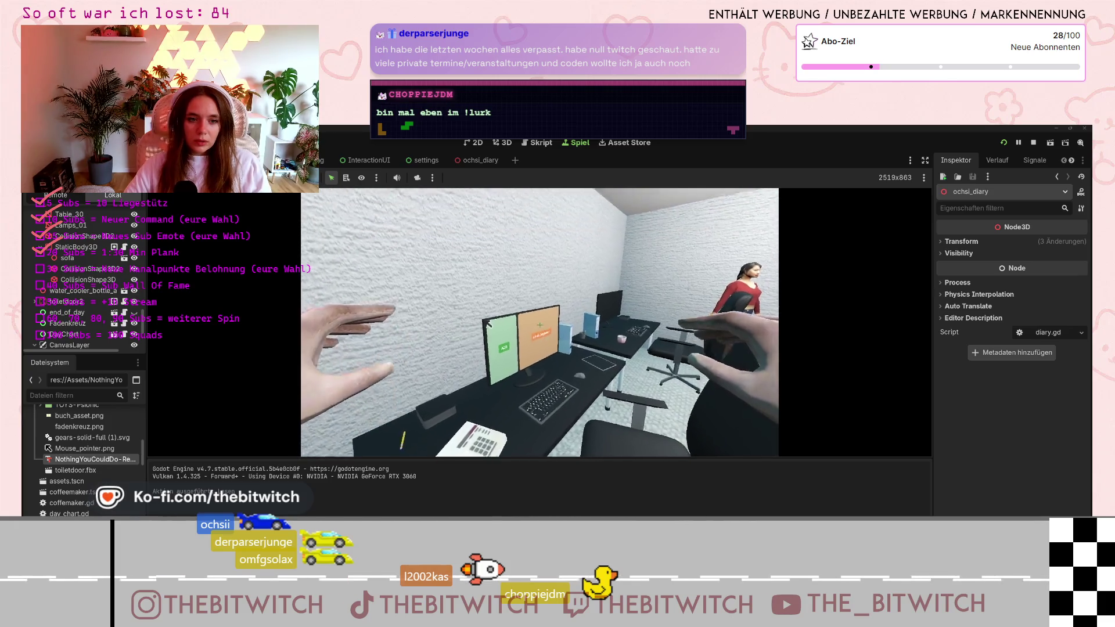
Pause the game and choose Spiel beenden to return to the editor.
{"action": "key", "text": "Escape"}
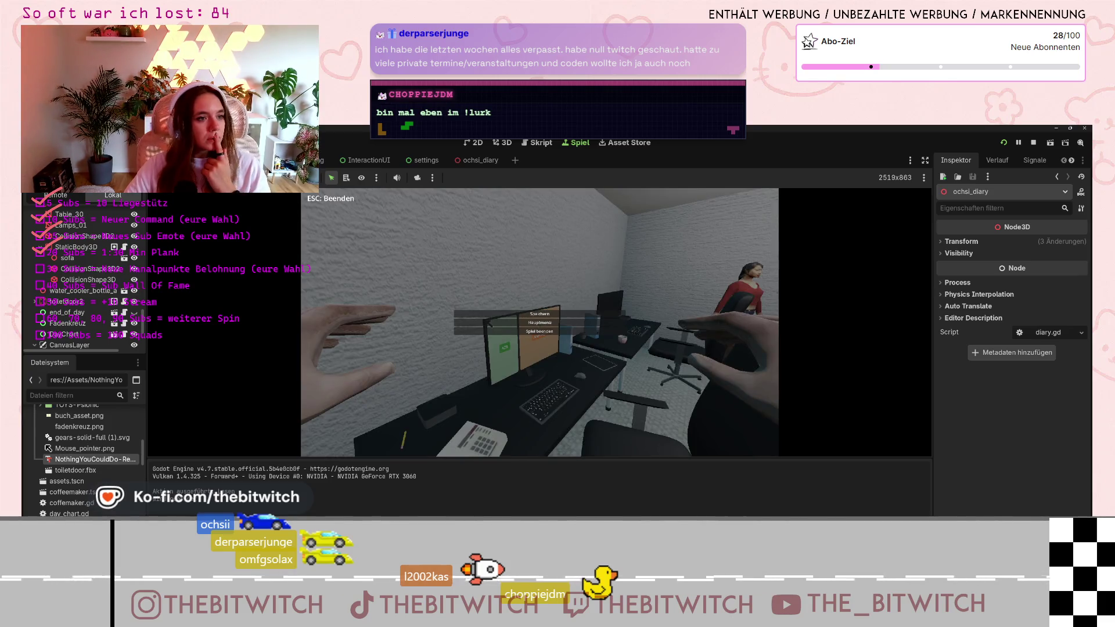
{"action": "left_click", "coordinate": [539, 331]}
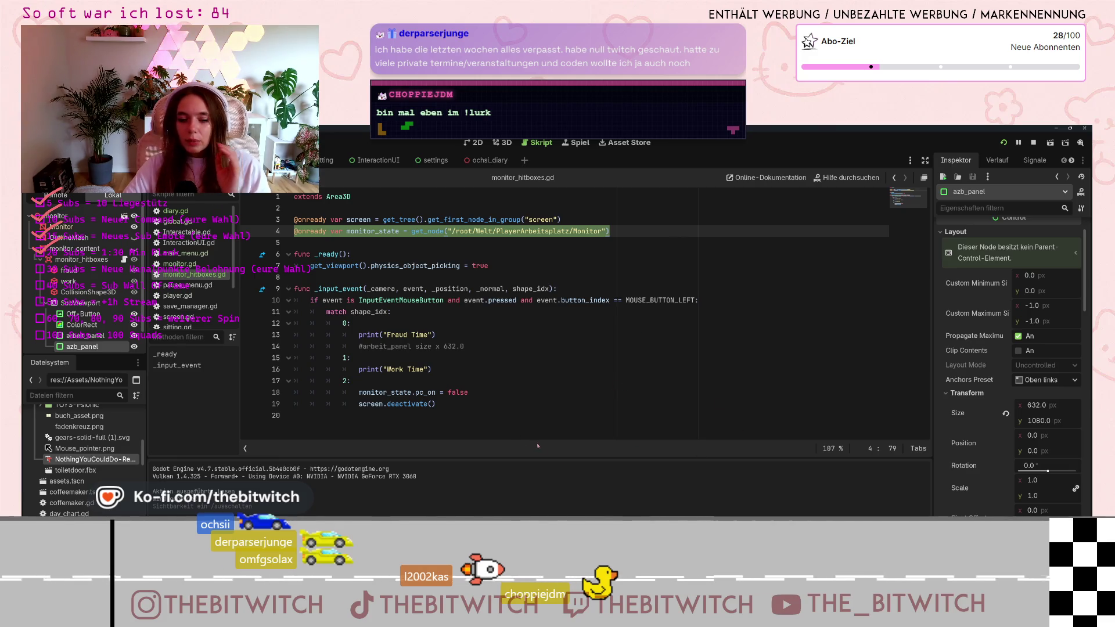
Alt+Tab to the browser's Google Fonts page with Nothing You Could Do selected.
{"action": "key", "text": "alt+Tab"}
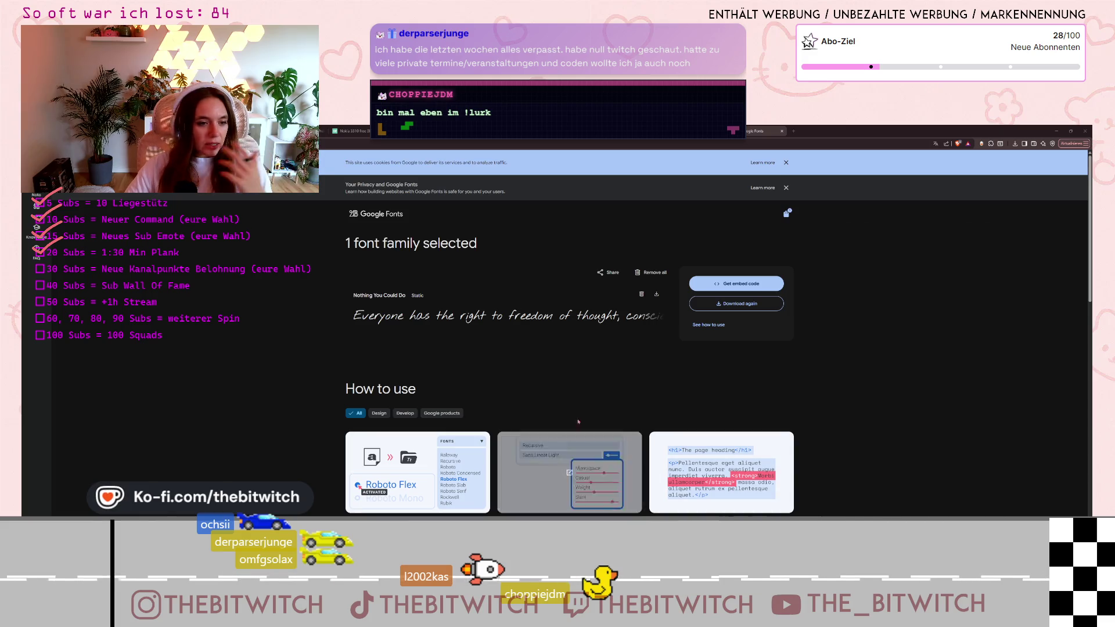
Return from the font page to the Calligraphy — Handwritten list of 284 families.
{"action": "scroll", "coordinate": [640, 380], "scroll_direction": "down", "scroll_amount": 2}
{"action": "scroll", "coordinate": [641, 379], "scroll_direction": "up", "scroll_amount": 2}
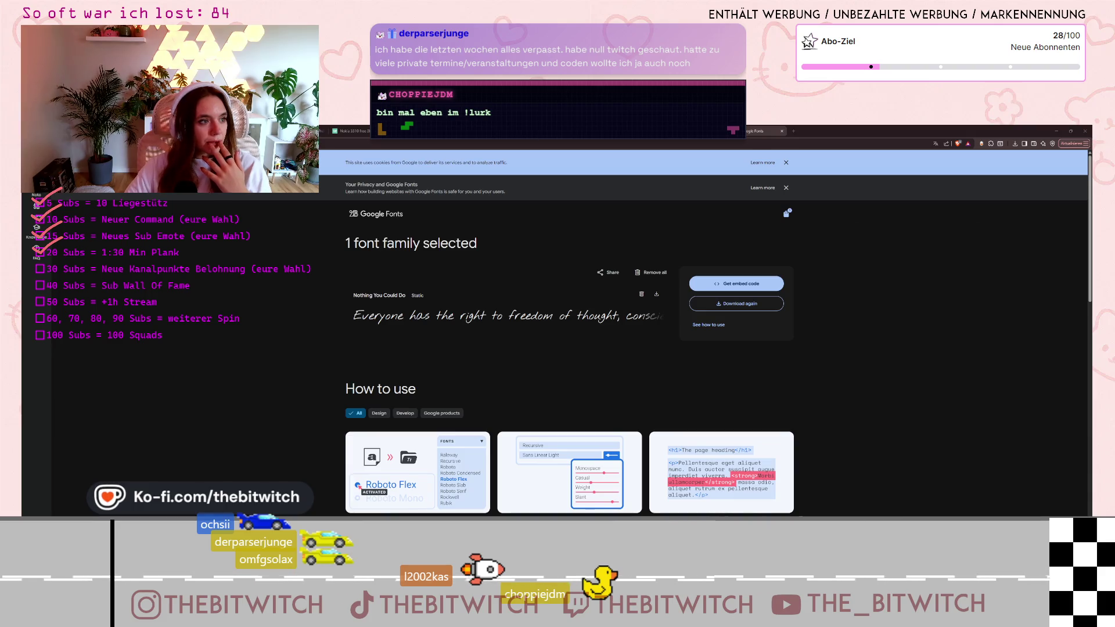
{"action": "key", "text": "alt+Left"}
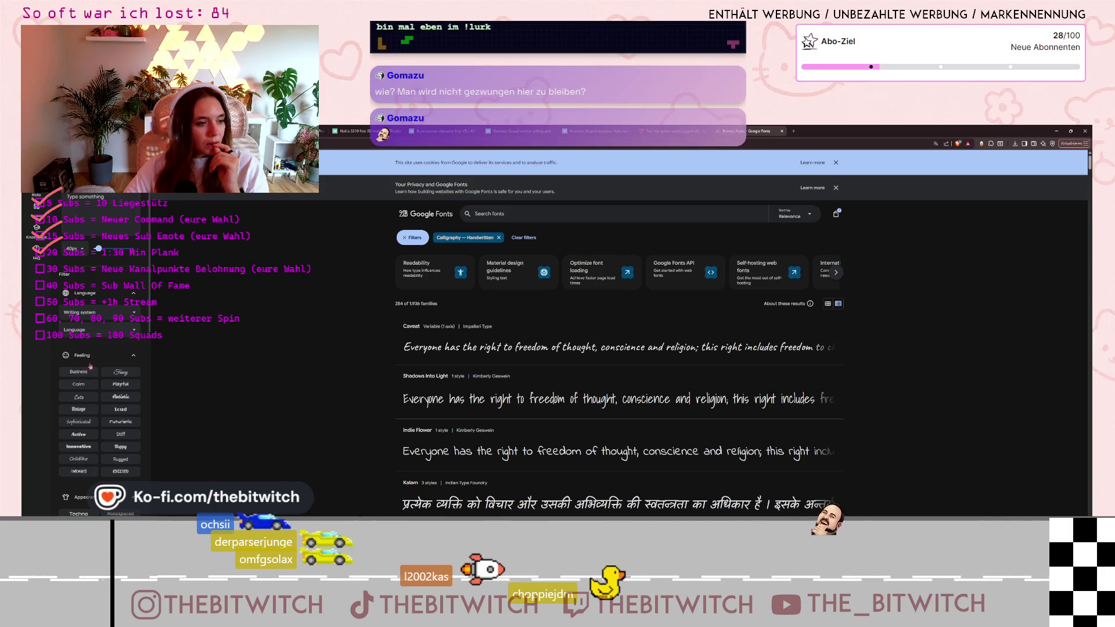
Zoom the page to 140 %, browse the filter categories, and clear the Handwritten filter.
{"action": "scroll", "coordinate": [105, 410], "scroll_direction": "down", "scroll_amount": 1}
{"action": "scroll", "coordinate": [106, 401], "scroll_direction": "down", "scroll_amount": 2}
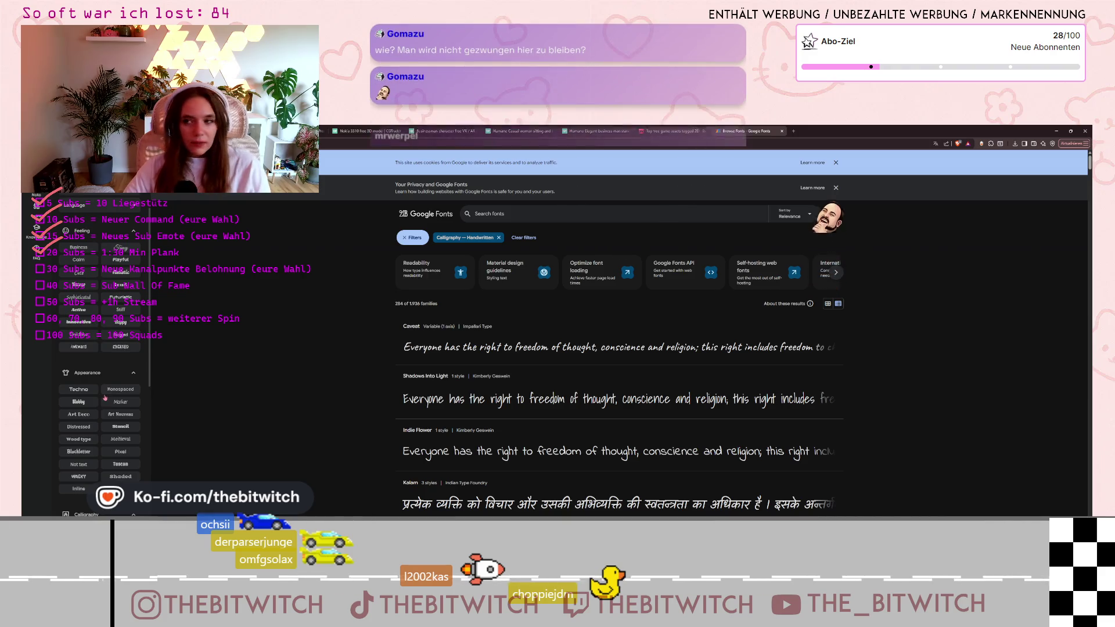
{"action": "scroll", "coordinate": [107, 394], "scroll_direction": "up", "scroll_amount": 1}
{"action": "scroll", "coordinate": [106, 395], "scroll_direction": "up", "scroll_amount": 2}
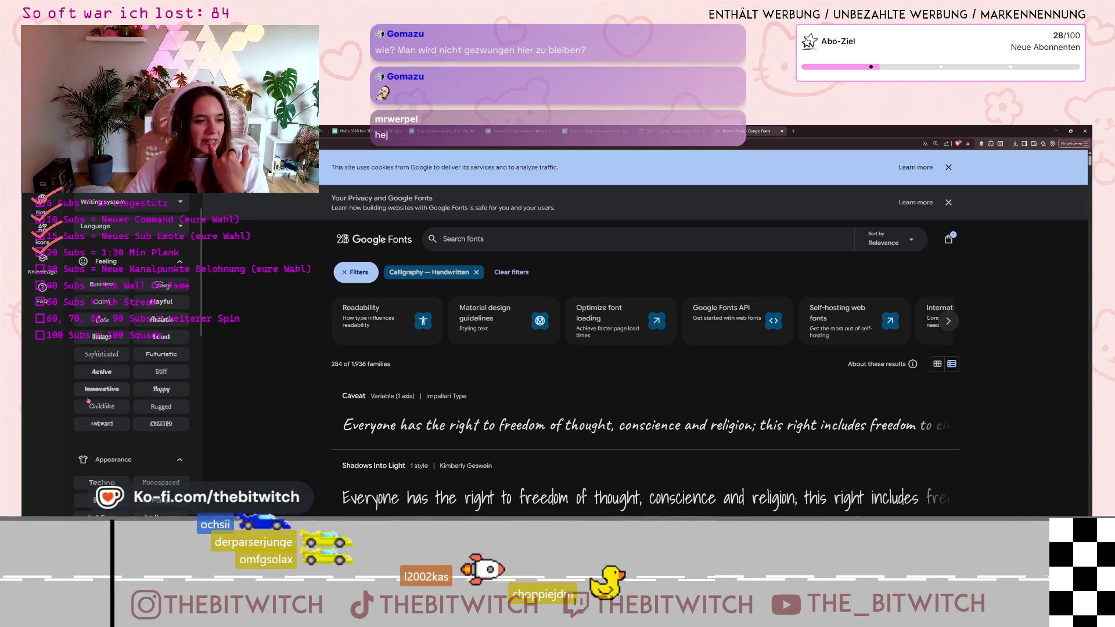
{"action": "scroll", "coordinate": [122, 402], "scroll_direction": "down", "scroll_amount": 1}
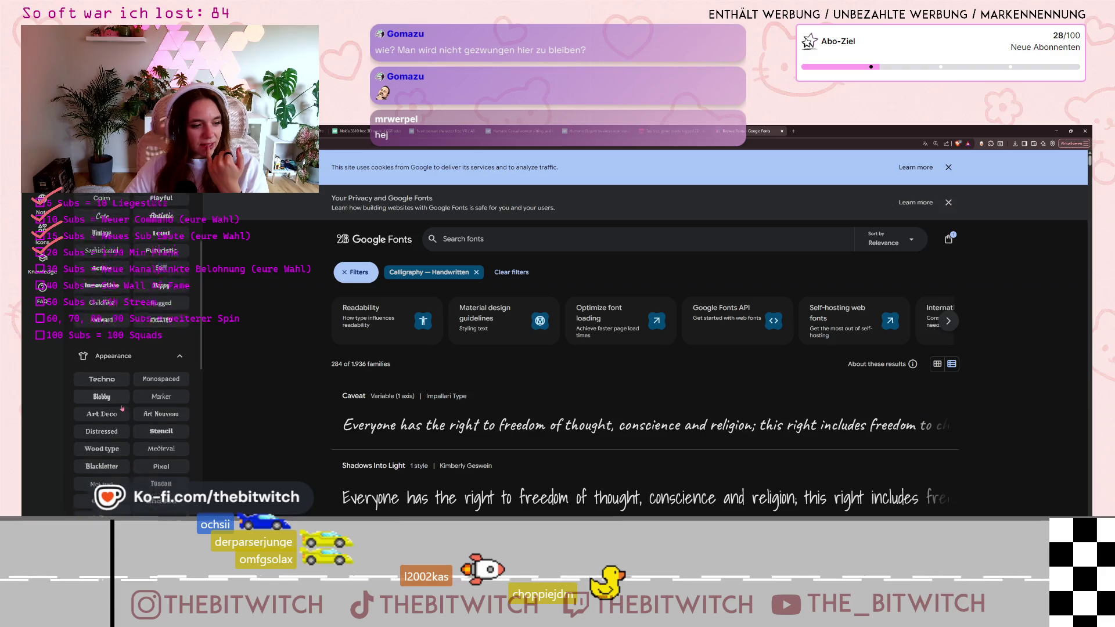
{"action": "scroll", "coordinate": [122, 409], "scroll_direction": "down", "scroll_amount": 1}
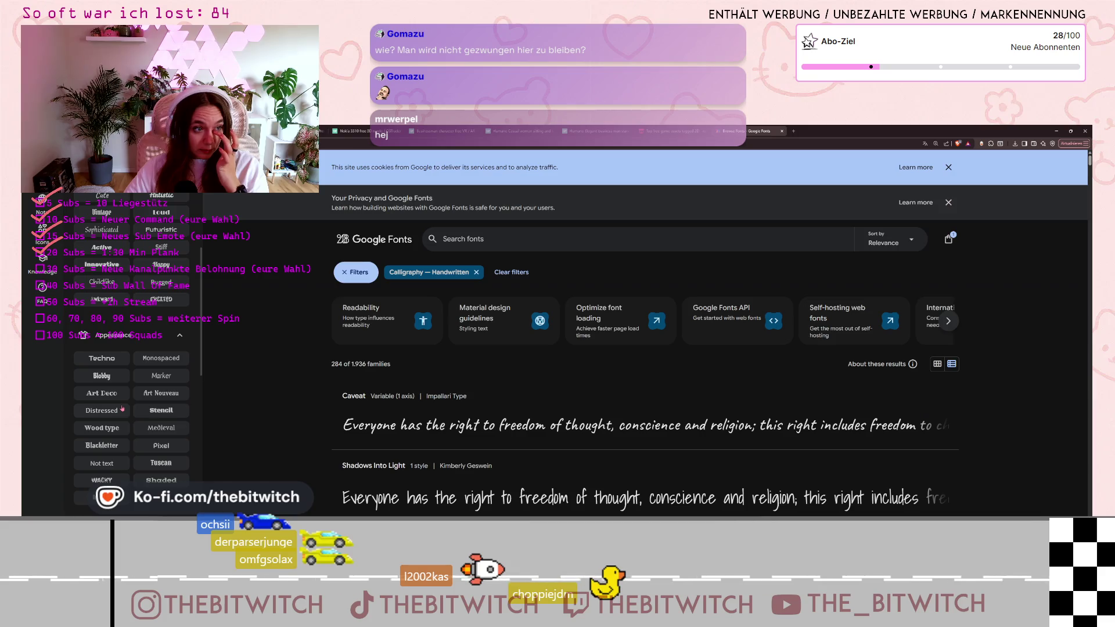
{"action": "scroll", "coordinate": [120, 412], "scroll_direction": "down", "scroll_amount": 2}
{"action": "scroll", "coordinate": [121, 415], "scroll_direction": "down", "scroll_amount": 2}
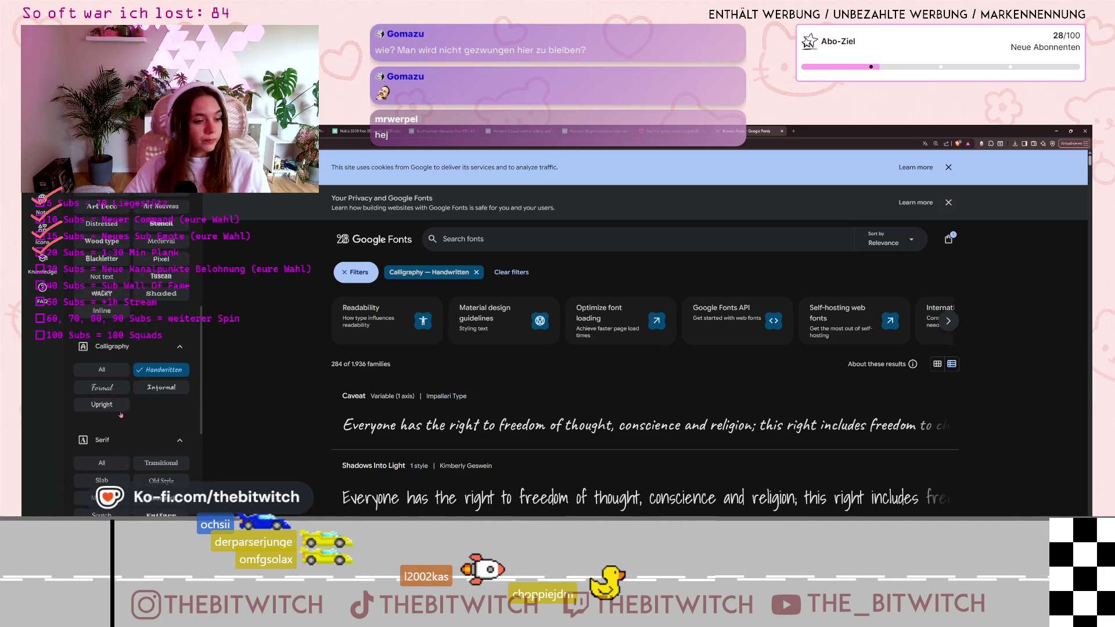
{"action": "left_click", "coordinate": [154, 370]}
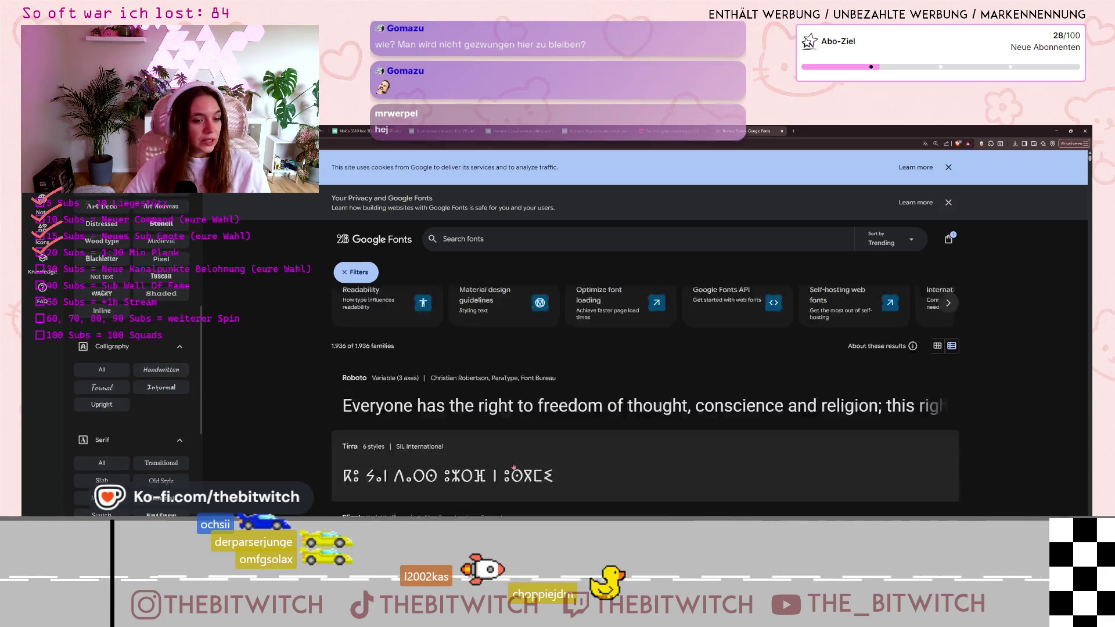
Scroll through the trending list of 1,936 families and open Raleway's specimen page.
{"action": "scroll", "coordinate": [511, 467], "scroll_direction": "down", "scroll_amount": 1}
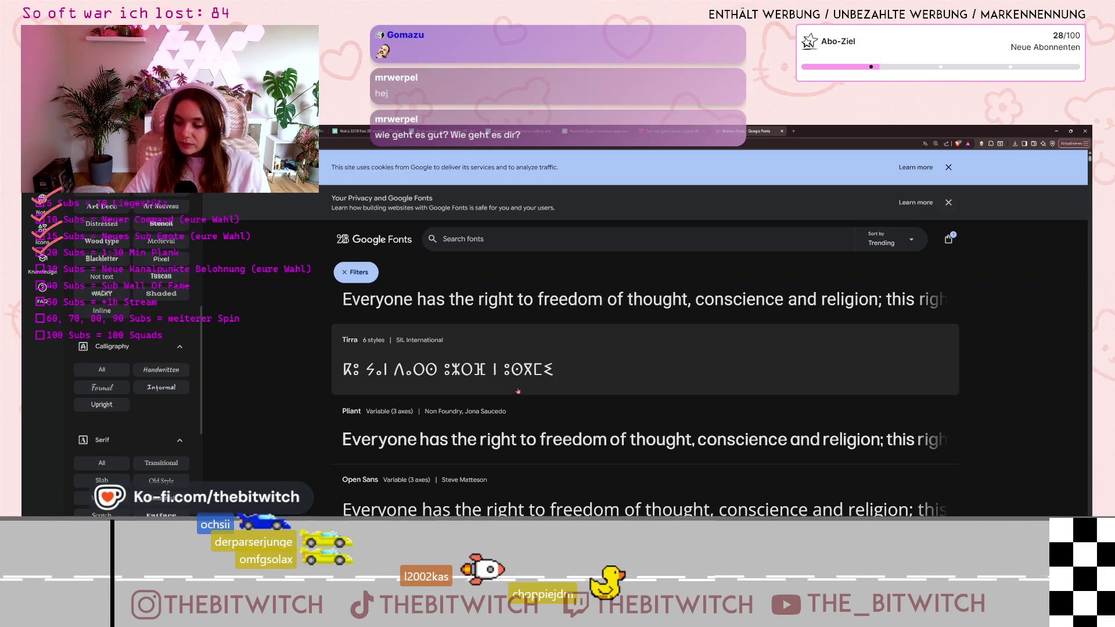
{"action": "scroll", "coordinate": [513, 399], "scroll_direction": "down", "scroll_amount": 5}
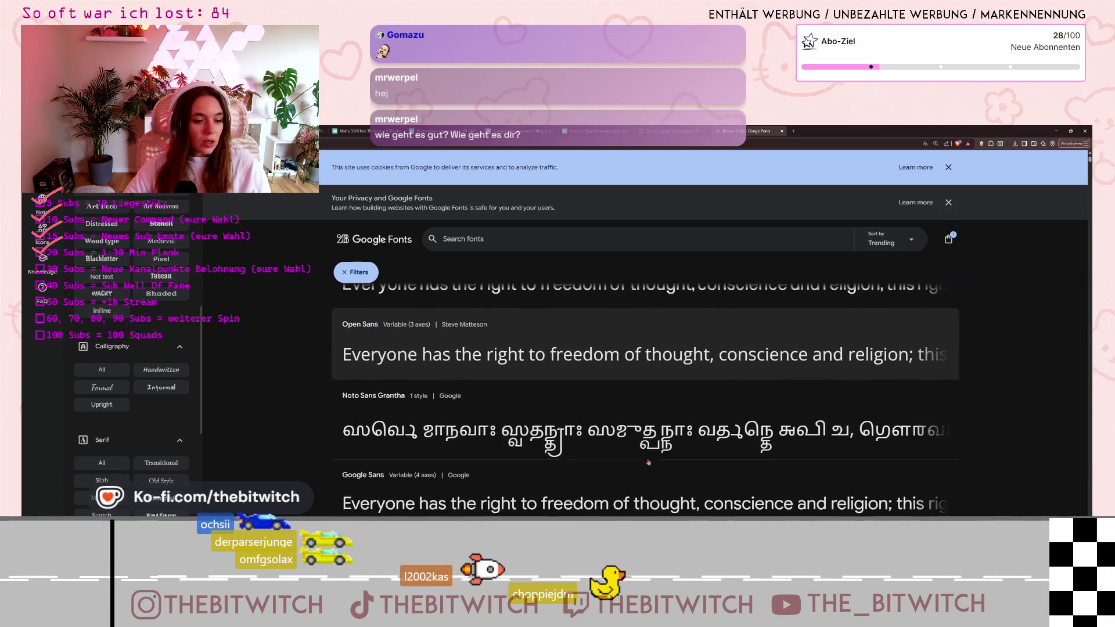
{"action": "scroll", "coordinate": [639, 467], "scroll_direction": "down", "scroll_amount": 4}
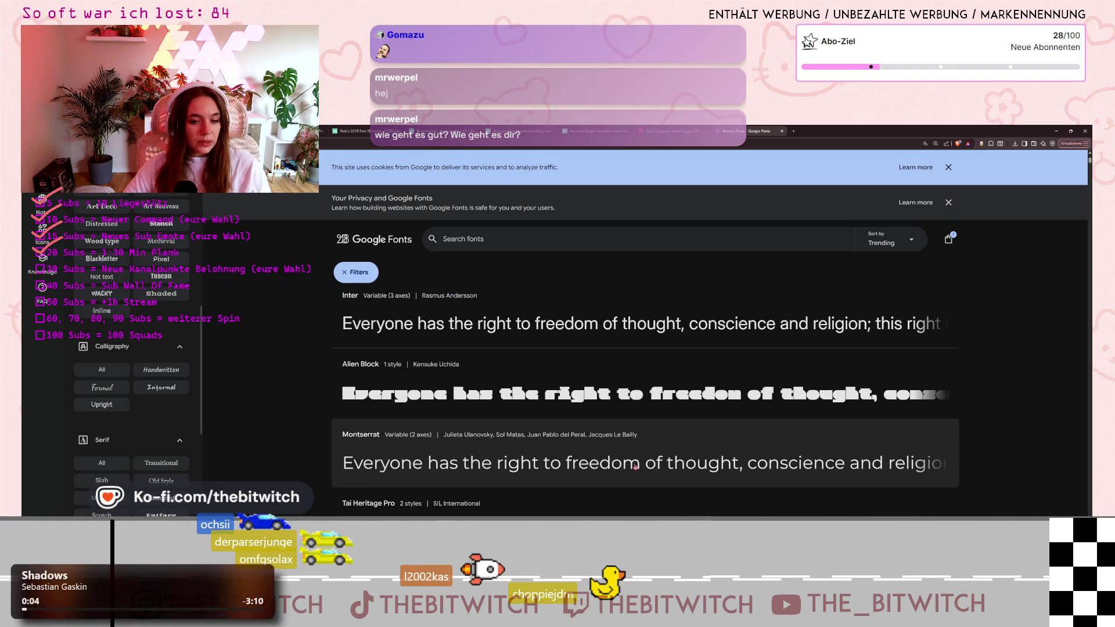
{"action": "scroll", "coordinate": [631, 470], "scroll_direction": "down", "scroll_amount": 2}
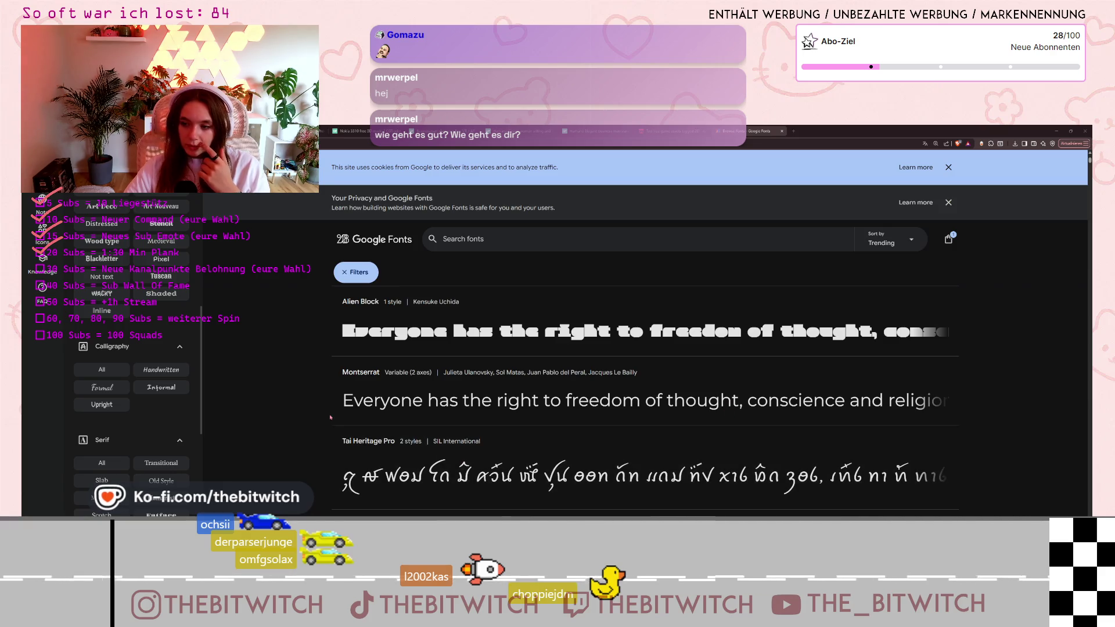
{"action": "scroll", "coordinate": [450, 455], "scroll_direction": "down", "scroll_amount": 2}
{"action": "scroll", "coordinate": [450, 455], "scroll_direction": "down", "scroll_amount": 4}
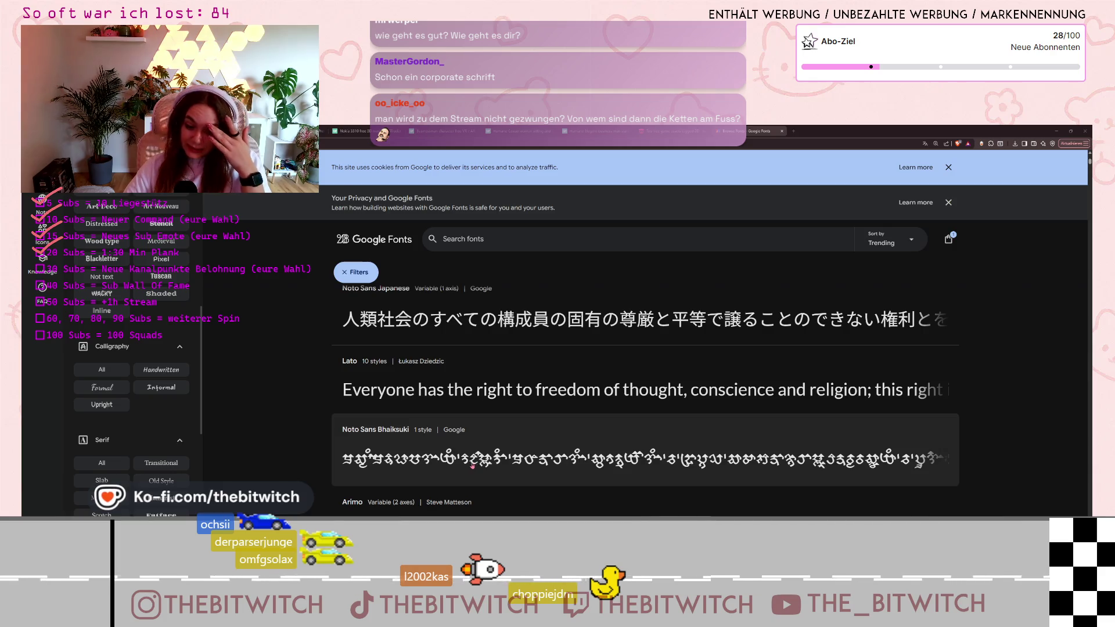
{"action": "scroll", "coordinate": [465, 463], "scroll_direction": "down", "scroll_amount": 2}
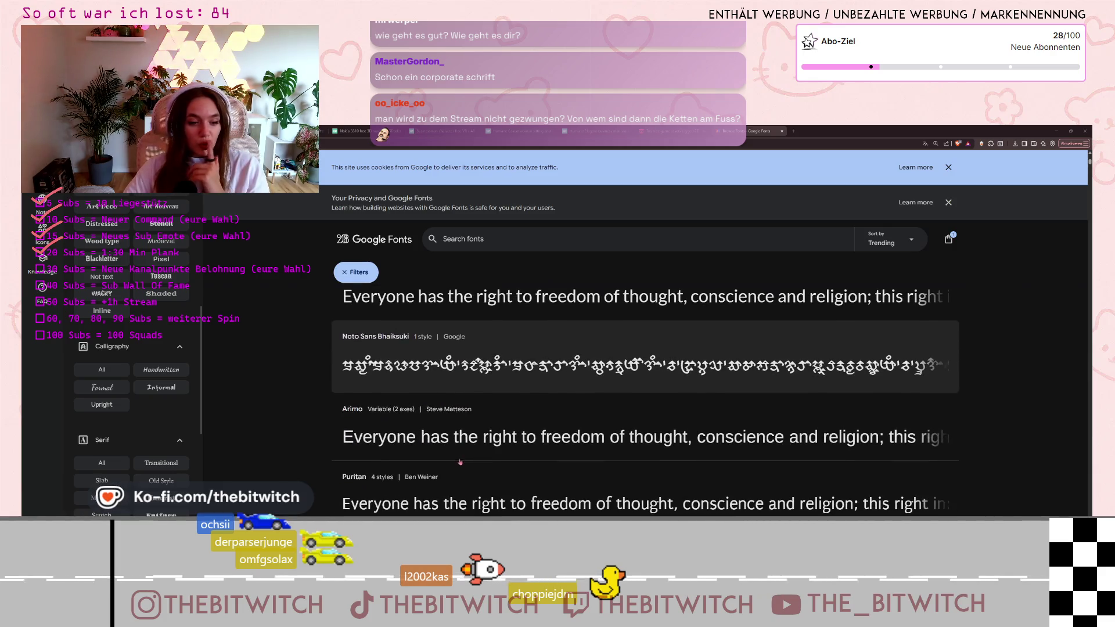
{"action": "scroll", "coordinate": [460, 462], "scroll_direction": "down", "scroll_amount": 3}
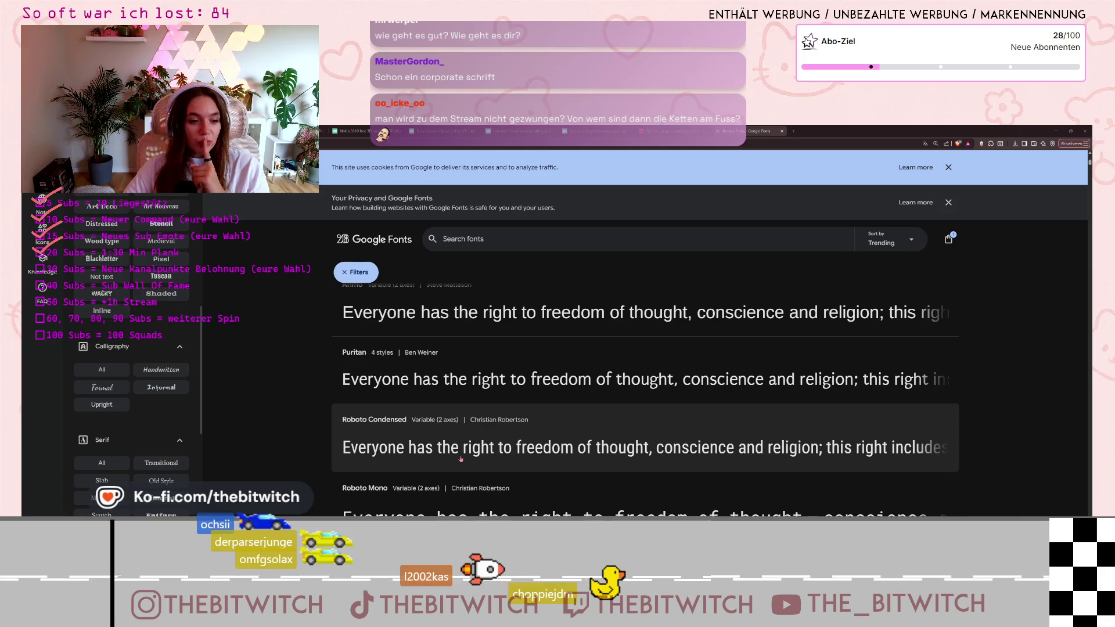
{"action": "scroll", "coordinate": [460, 459], "scroll_direction": "down", "scroll_amount": 2}
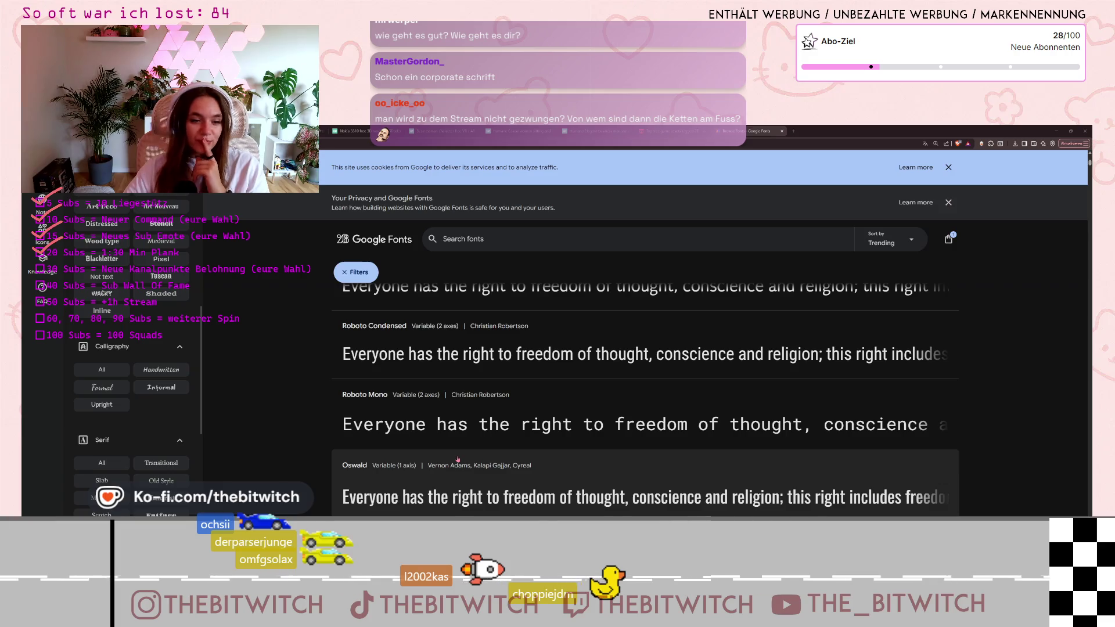
{"action": "scroll", "coordinate": [458, 459], "scroll_direction": "down", "scroll_amount": 1}
{"action": "scroll", "coordinate": [458, 457], "scroll_direction": "down", "scroll_amount": 4}
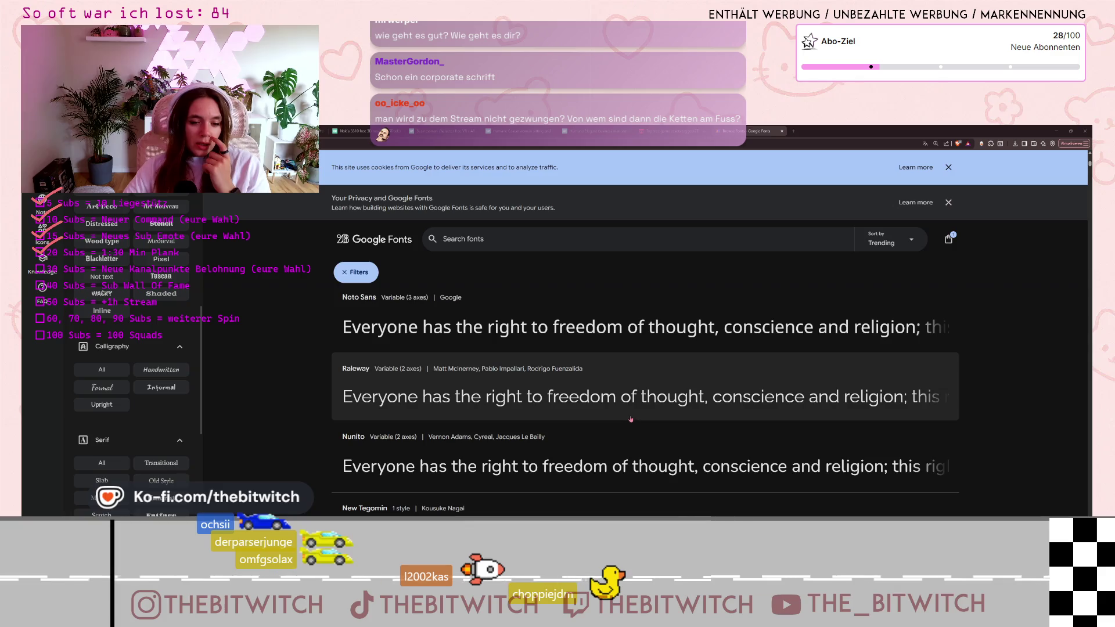
{"action": "scroll", "coordinate": [629, 417], "scroll_direction": "down", "scroll_amount": 2}
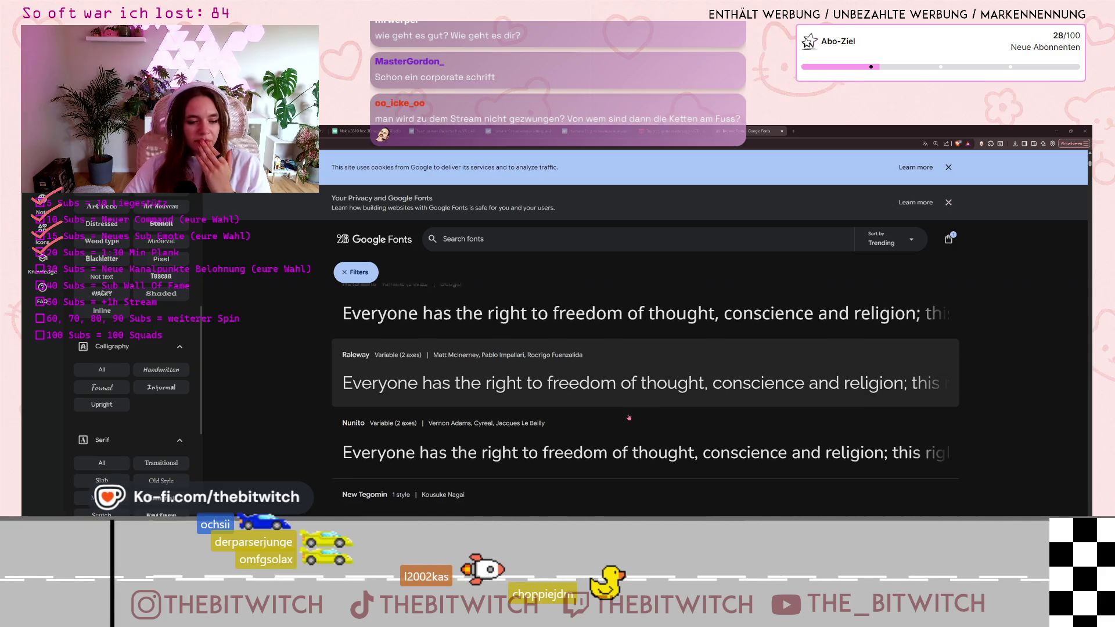
{"action": "scroll", "coordinate": [592, 407], "scroll_direction": "up", "scroll_amount": 1}
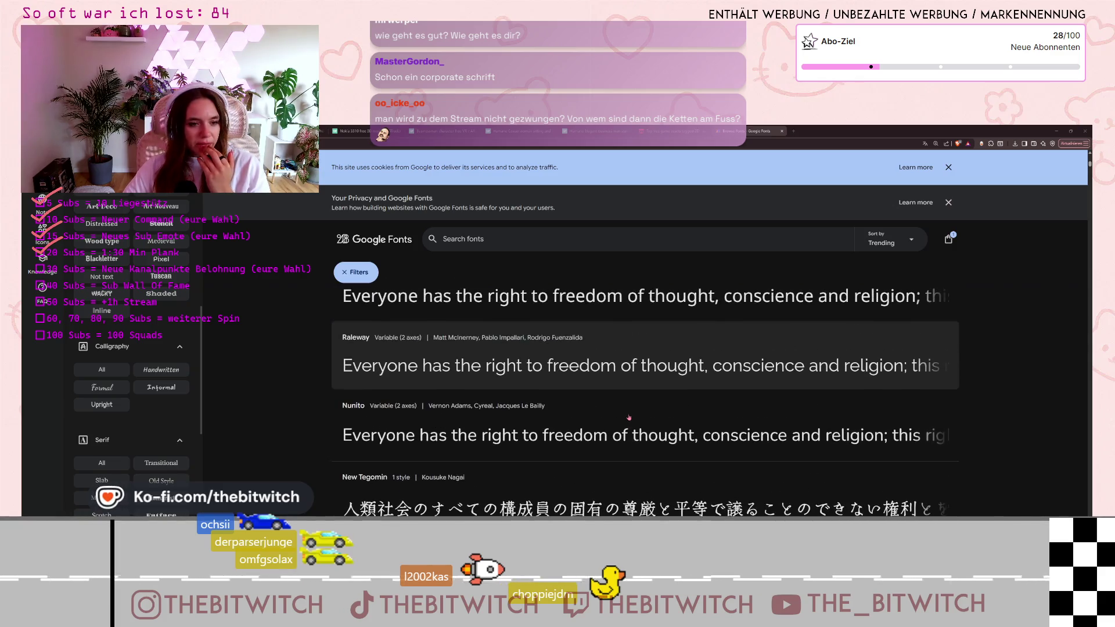
{"action": "left_click", "coordinate": [552, 384]}
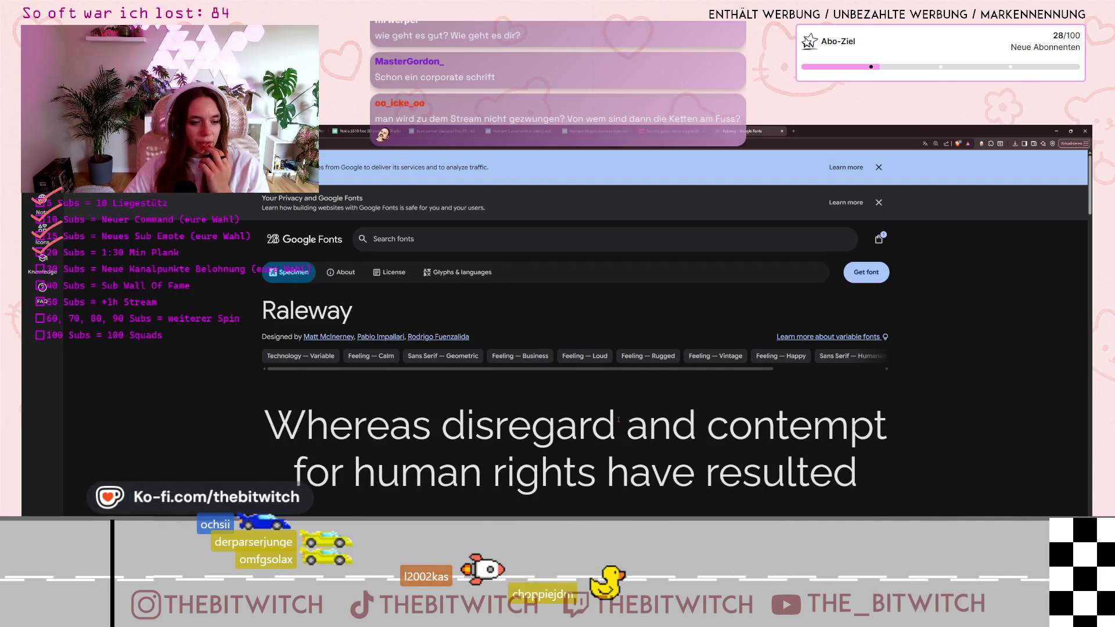
Scroll Raleway's specimen page and select a sample paragraph to inspect the body text.
{"action": "scroll", "coordinate": [619, 420], "scroll_direction": "down", "scroll_amount": 1}
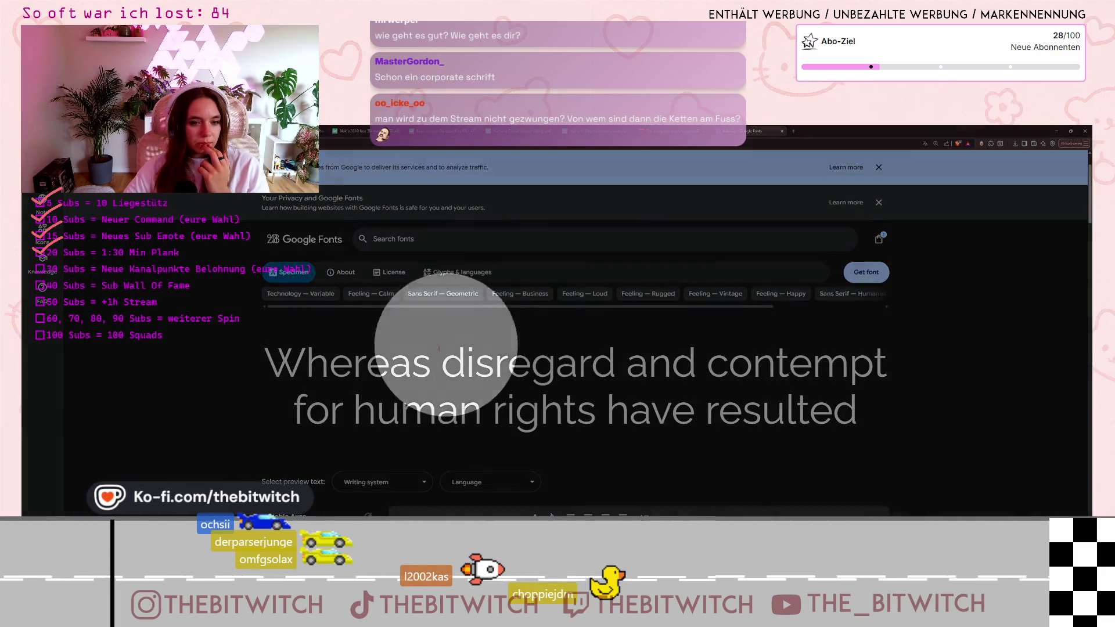
{"action": "scroll", "coordinate": [454, 377], "scroll_direction": "down", "scroll_amount": 3}
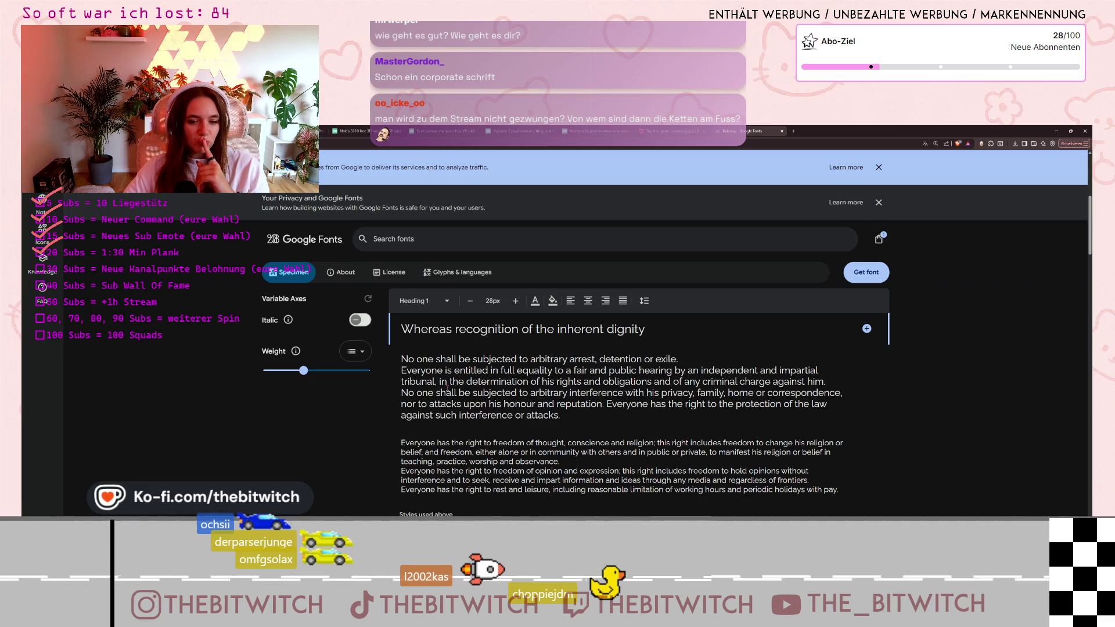
{"action": "triple_click", "coordinate": [447, 386]}
{"action": "left_click", "coordinate": [460, 451]}
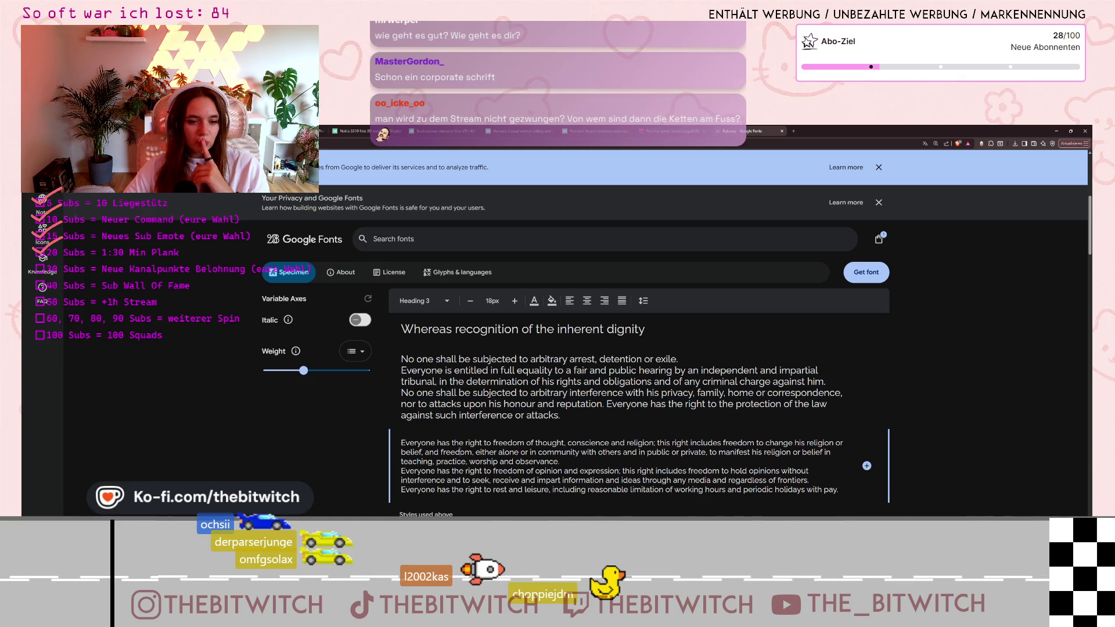
Dismiss both notices, add Raleway, remove Nothing You Could Do, and return to the catalogue.
{"action": "left_click", "coordinate": [879, 168]}
{"action": "left_click", "coordinate": [879, 167]}
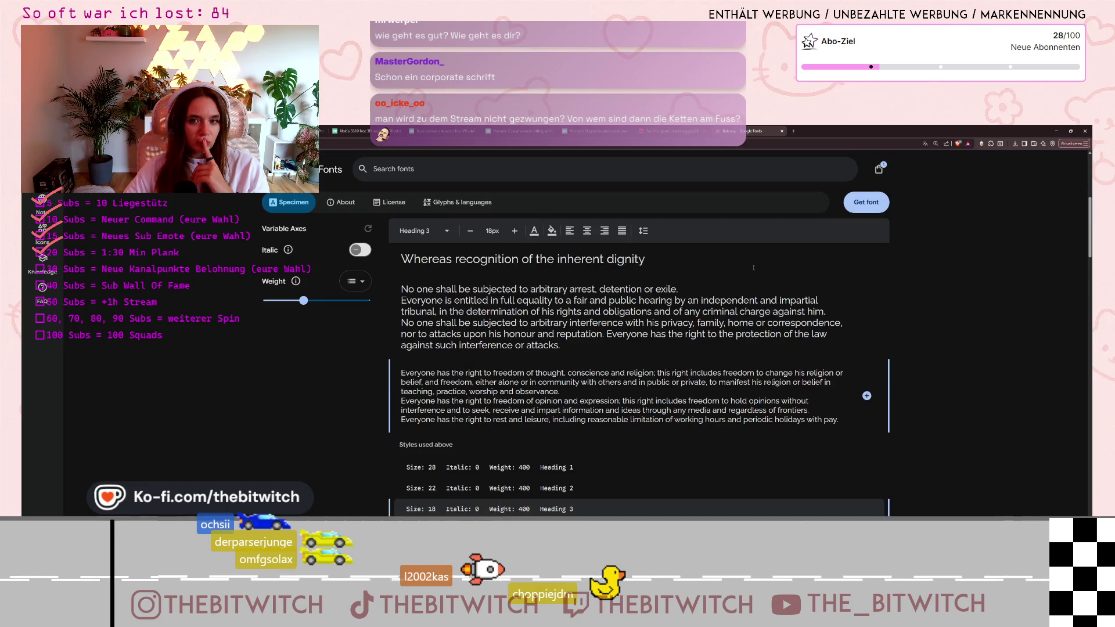
{"action": "left_click", "coordinate": [870, 209]}
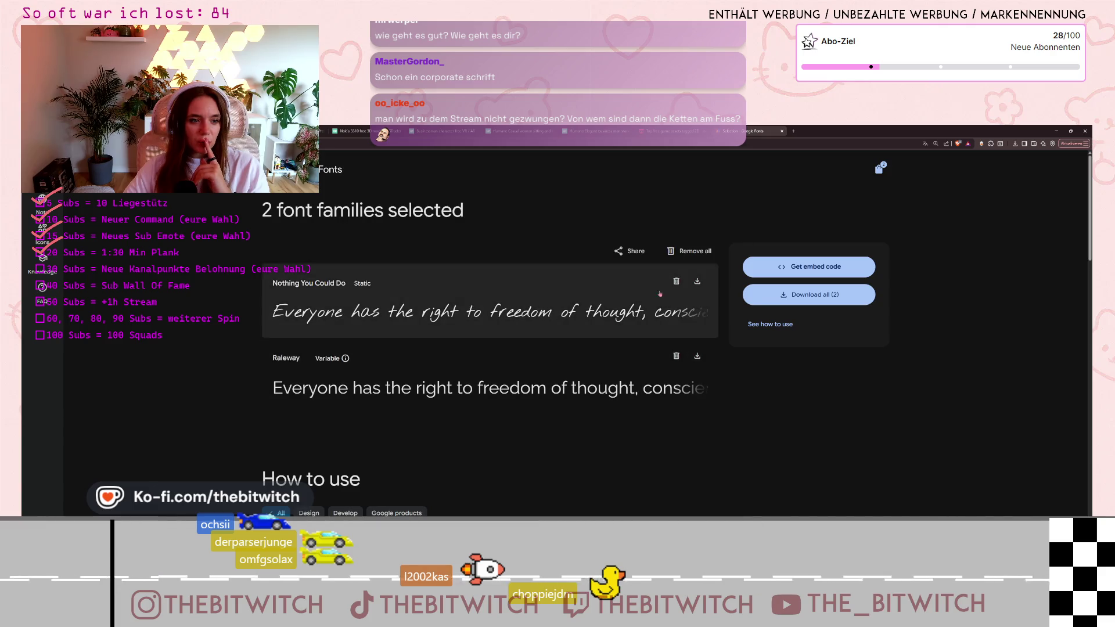
{"action": "left_click", "coordinate": [675, 281]}
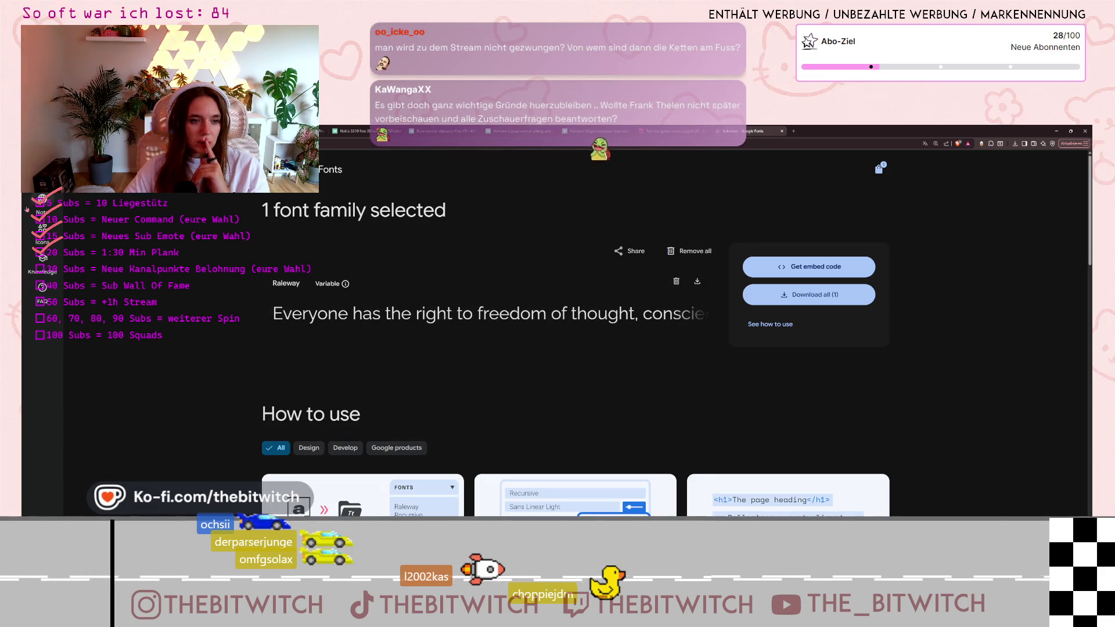
{"action": "left_click", "coordinate": [42, 198]}
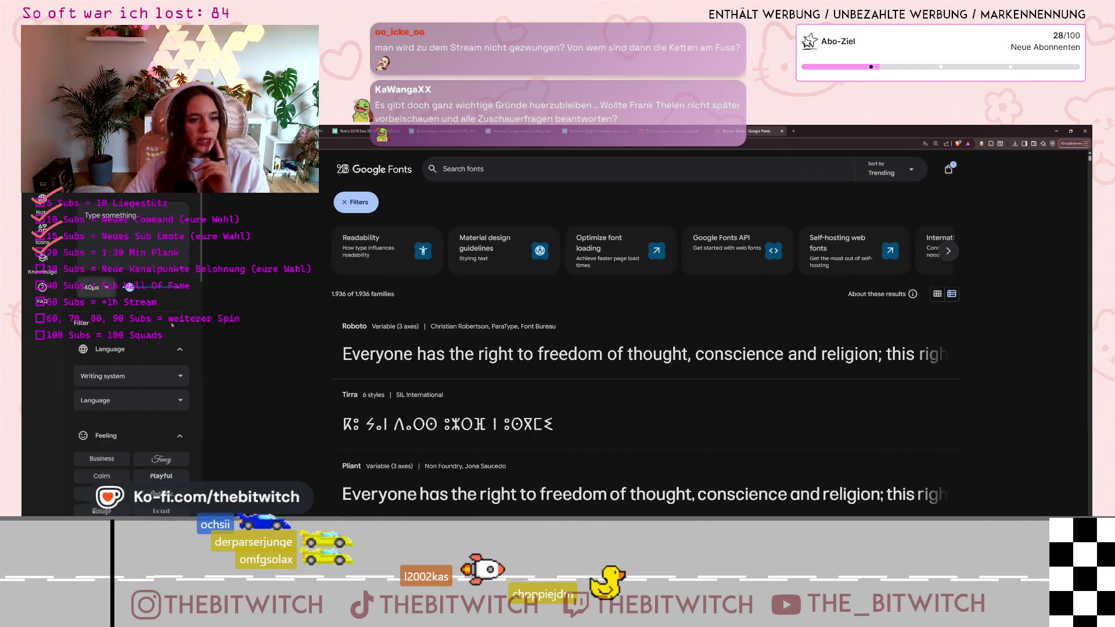
Scroll the trending list past Poppins and Noto Sans Japanese and open Lato's page.
{"action": "scroll", "coordinate": [530, 488], "scroll_direction": "down", "scroll_amount": 3}
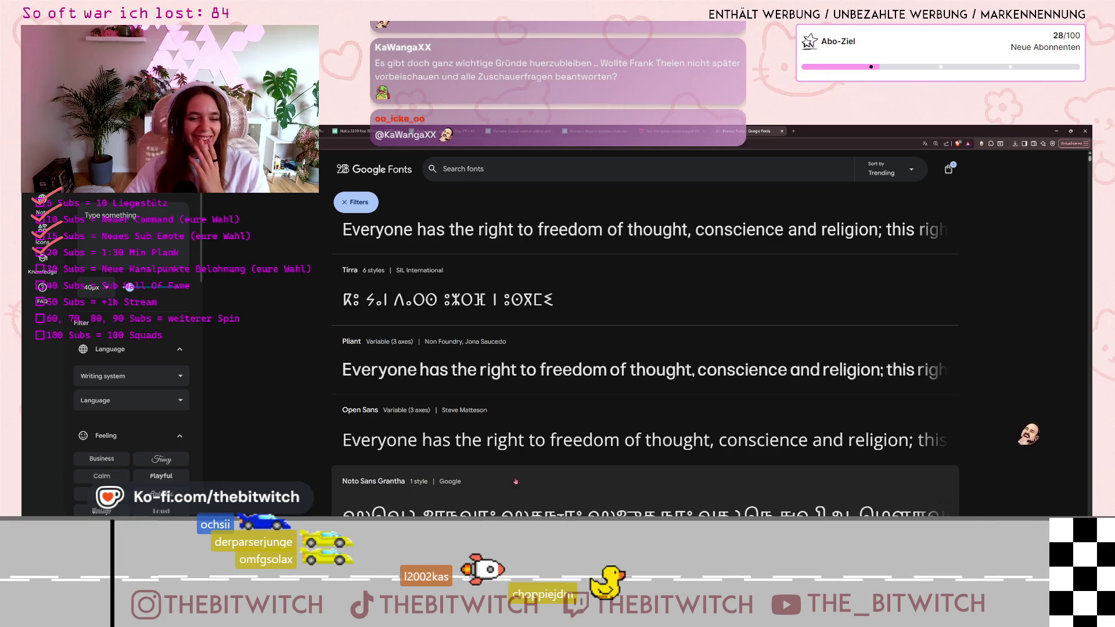
{"action": "scroll", "coordinate": [515, 481], "scroll_direction": "down", "scroll_amount": 5}
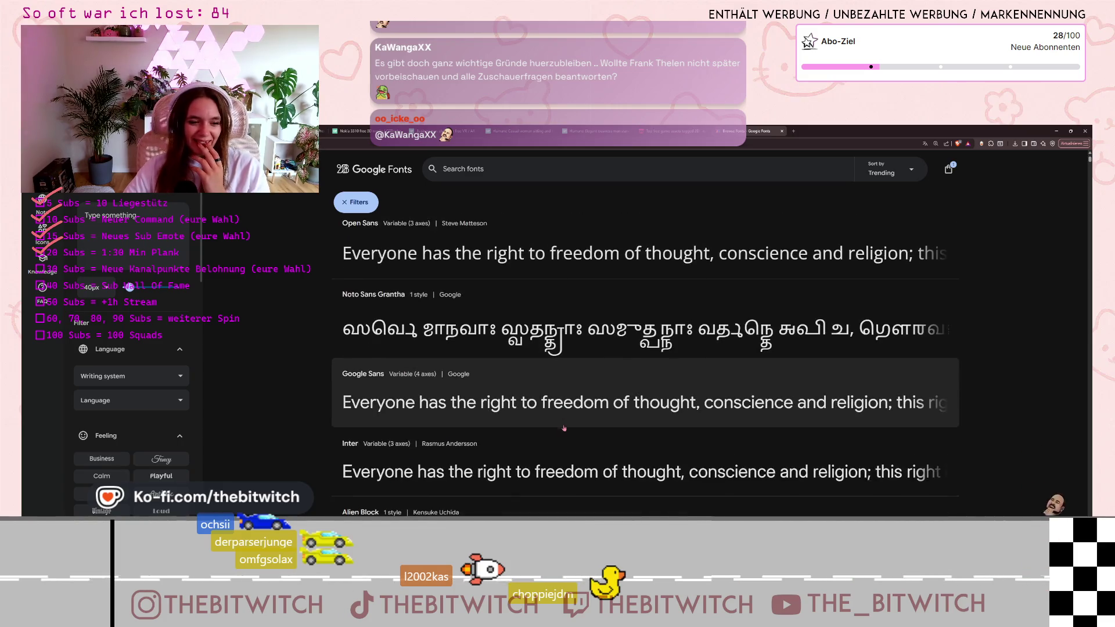
{"action": "scroll", "coordinate": [564, 428], "scroll_direction": "down", "scroll_amount": 6}
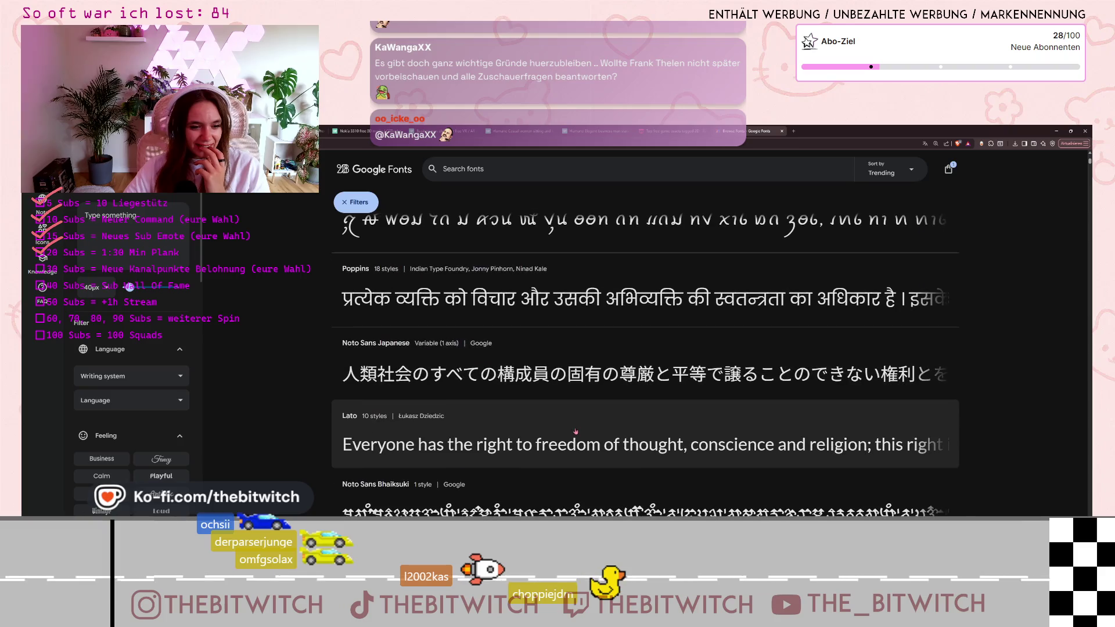
{"action": "scroll", "coordinate": [577, 433], "scroll_direction": "down", "scroll_amount": 2}
{"action": "left_click", "coordinate": [575, 355]}
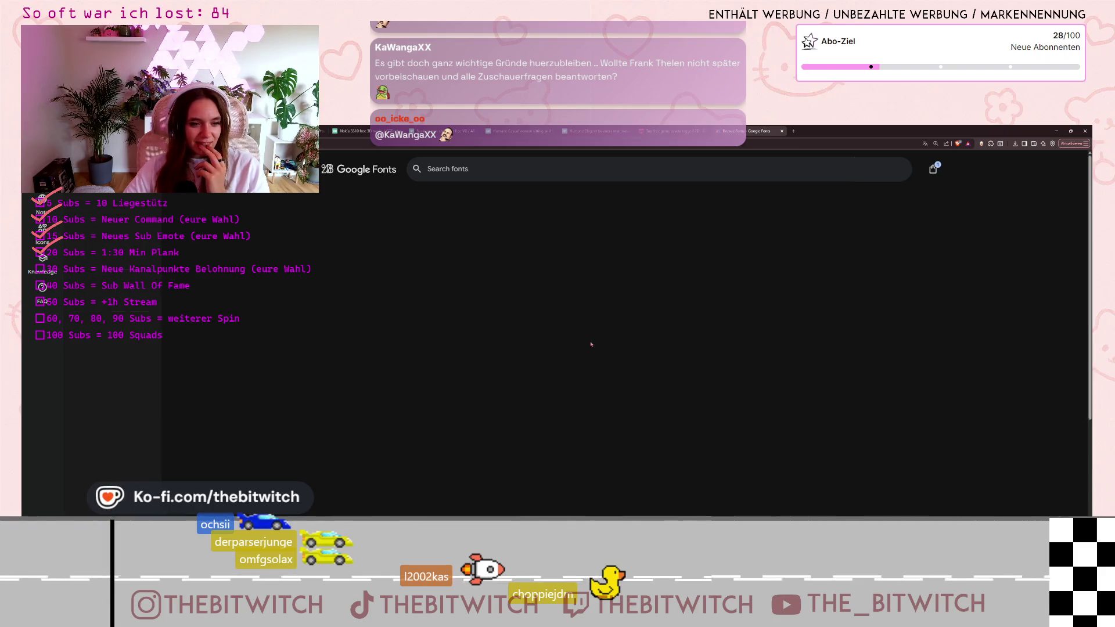
Scroll through Lato's specimen page to preview its sample text.
{"action": "scroll", "coordinate": [1010, 399], "scroll_direction": "down", "scroll_amount": 2}
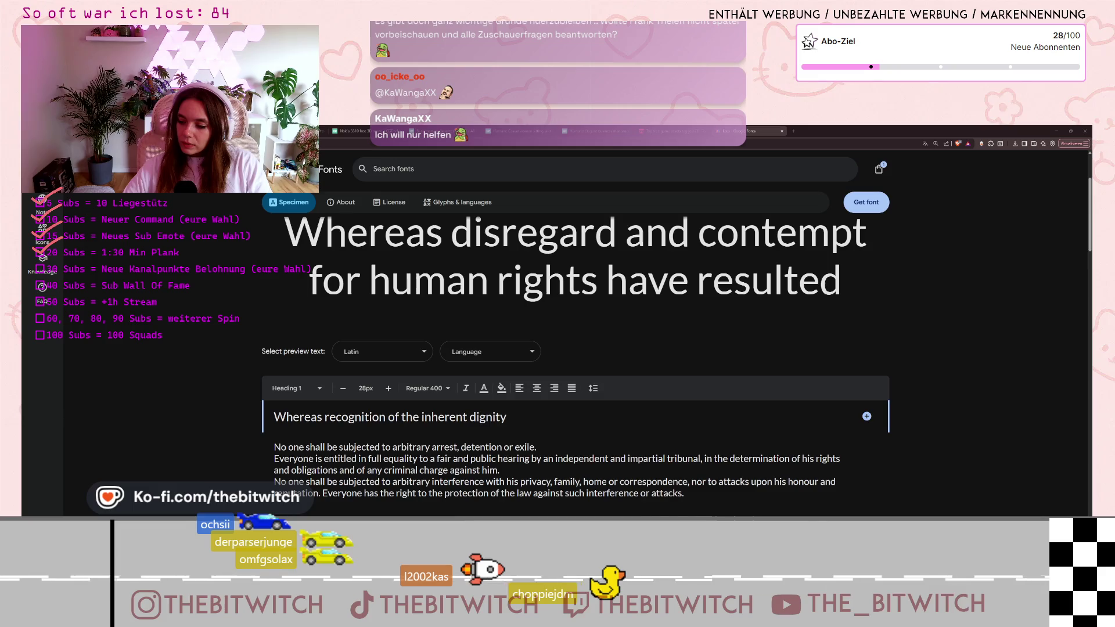
{"action": "scroll", "coordinate": [451, 302], "scroll_direction": "down", "scroll_amount": 3}
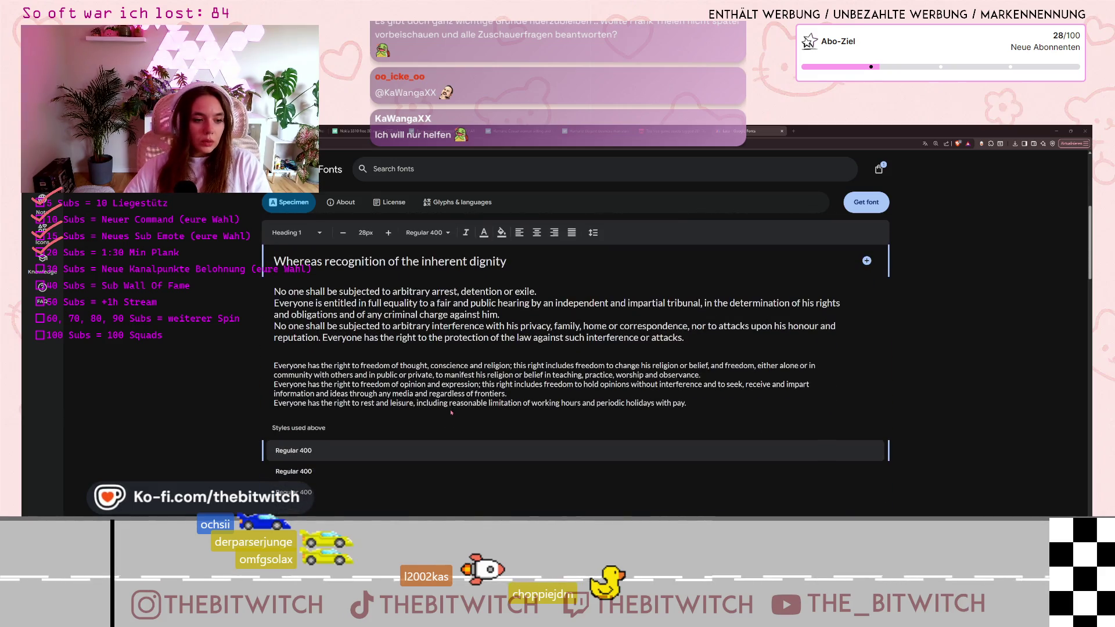
{"action": "scroll", "coordinate": [452, 413], "scroll_direction": "up", "scroll_amount": 2}
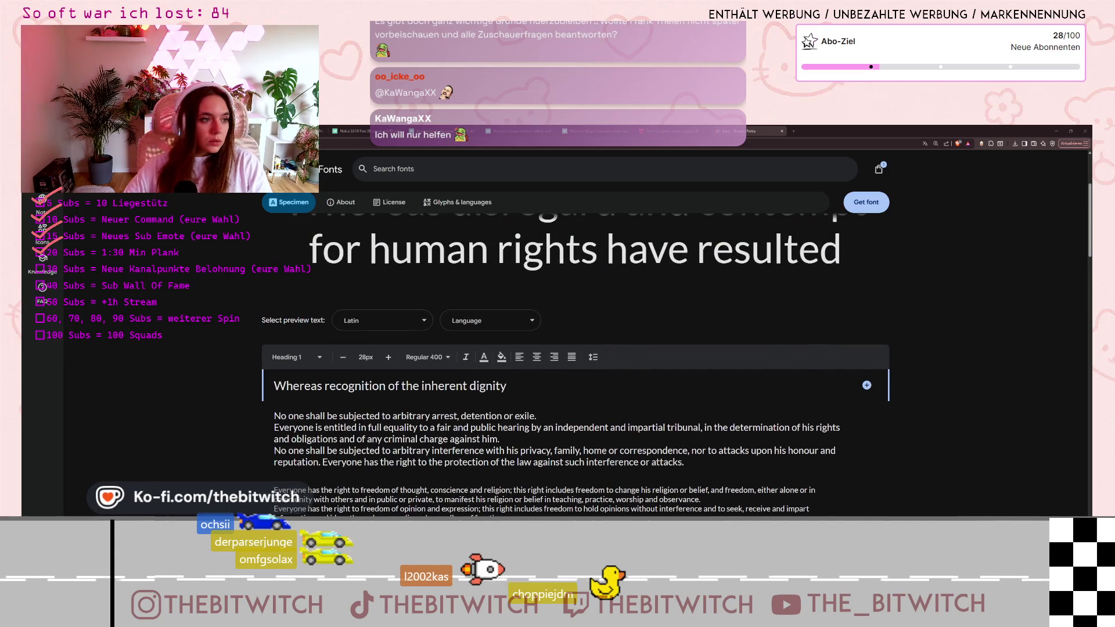
{"action": "scroll", "coordinate": [595, 426], "scroll_direction": "down", "scroll_amount": 3}
Go back to the font list and scroll down until Manrope appears.
{"action": "key", "text": "alt+Left"}
{"action": "scroll", "coordinate": [595, 426], "scroll_direction": "down", "scroll_amount": 5}
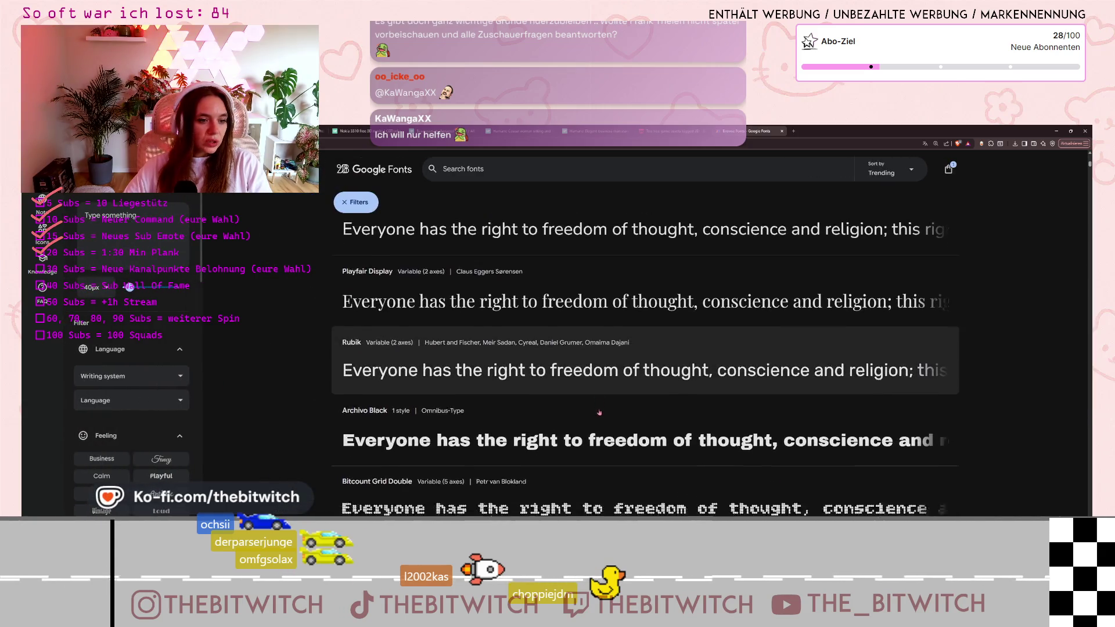
{"action": "scroll", "coordinate": [595, 426], "scroll_direction": "down", "scroll_amount": 4}
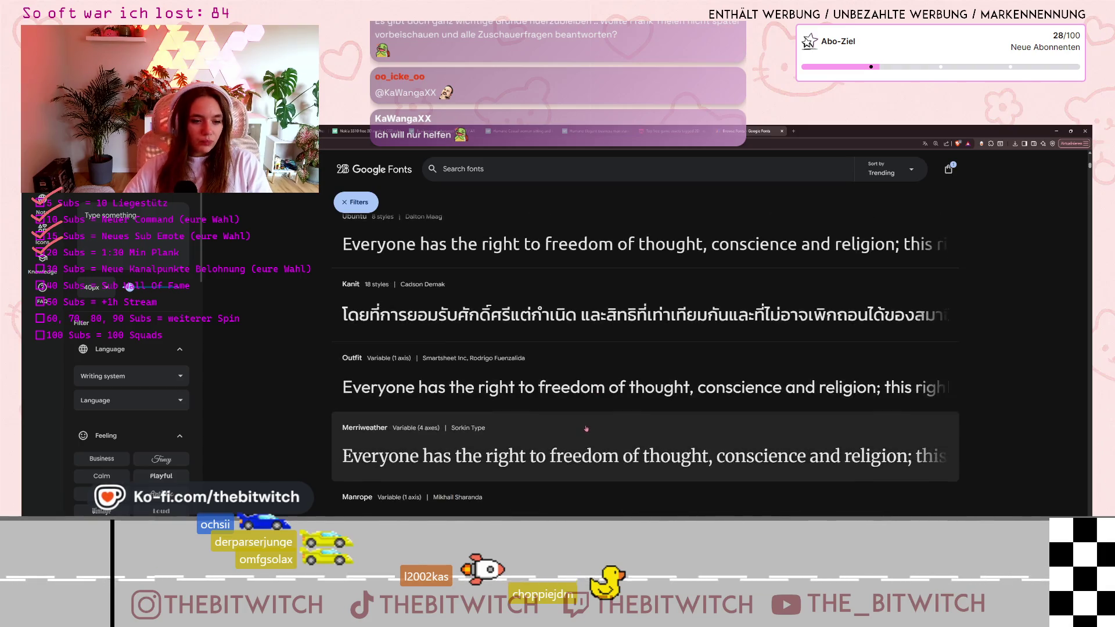
{"action": "scroll", "coordinate": [584, 432], "scroll_direction": "down", "scroll_amount": 2}
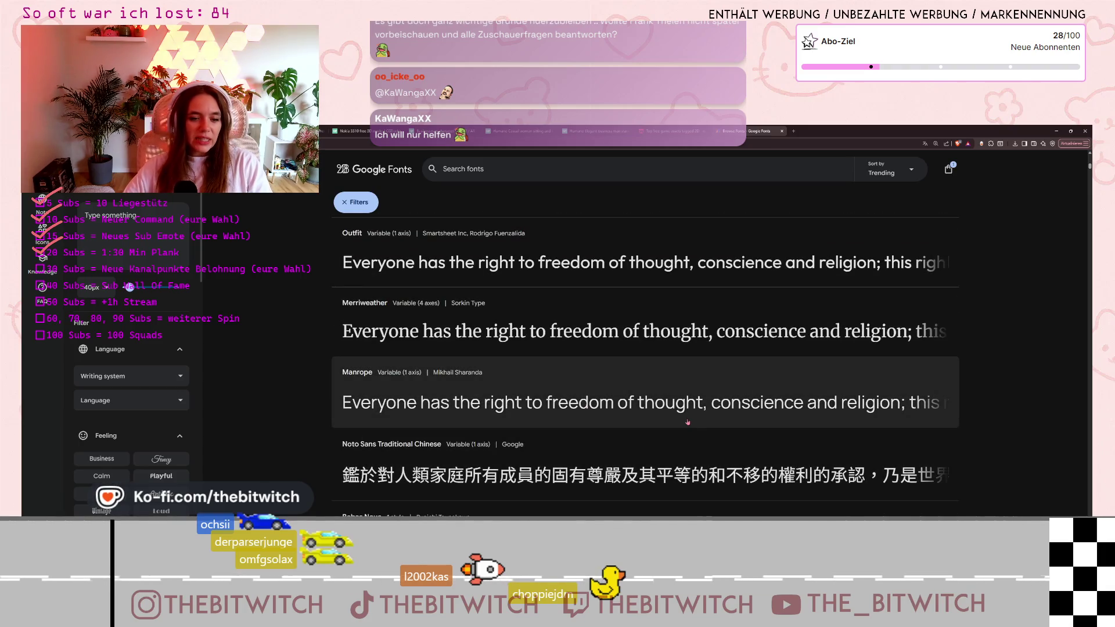
Add Manrope to the selection alongside Raleway and open its specimen page.
{"action": "left_click", "coordinate": [498, 391]}
{"action": "scroll", "coordinate": [508, 393], "scroll_direction": "down", "scroll_amount": 3}
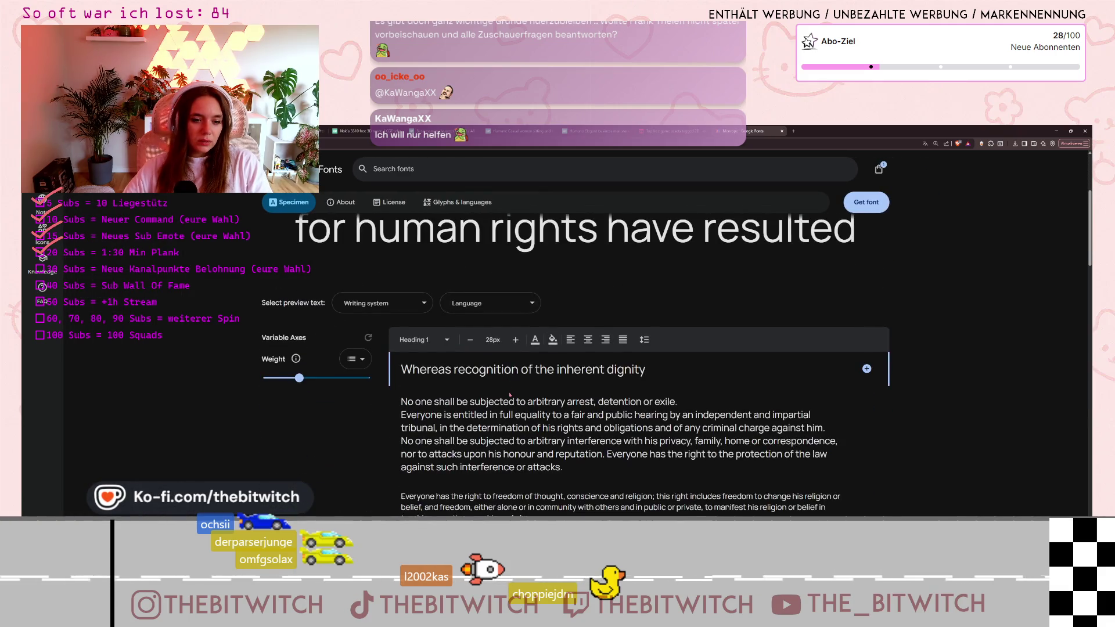
{"action": "left_click", "coordinate": [867, 204]}
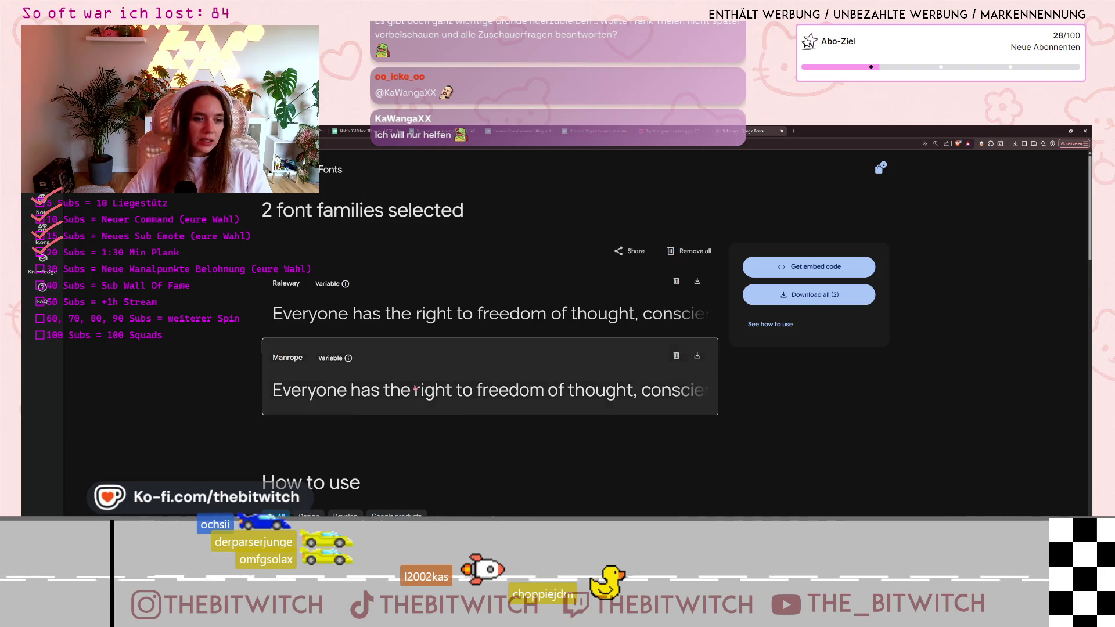
{"action": "left_click", "coordinate": [546, 406]}
{"action": "scroll", "coordinate": [546, 423], "scroll_direction": "down", "scroll_amount": 4}
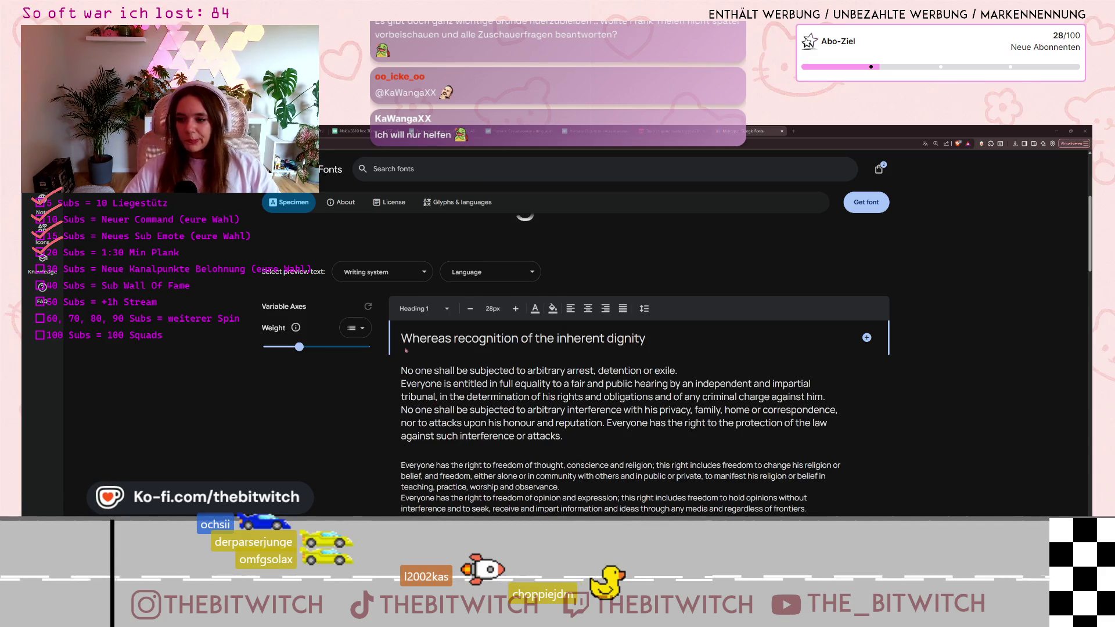
Scroll through Manrope's specimen page and open its license section.
{"action": "scroll", "coordinate": [577, 345], "scroll_direction": "down", "scroll_amount": 2}
{"action": "scroll", "coordinate": [390, 282], "scroll_direction": "up", "scroll_amount": 5}
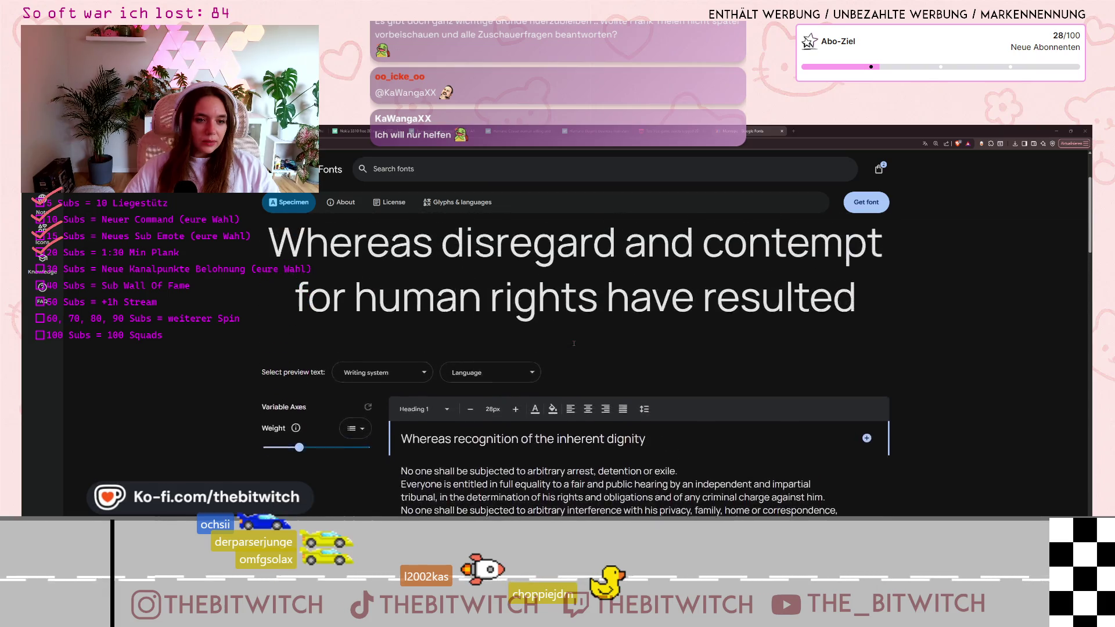
{"action": "scroll", "coordinate": [673, 370], "scroll_direction": "down", "scroll_amount": 10}
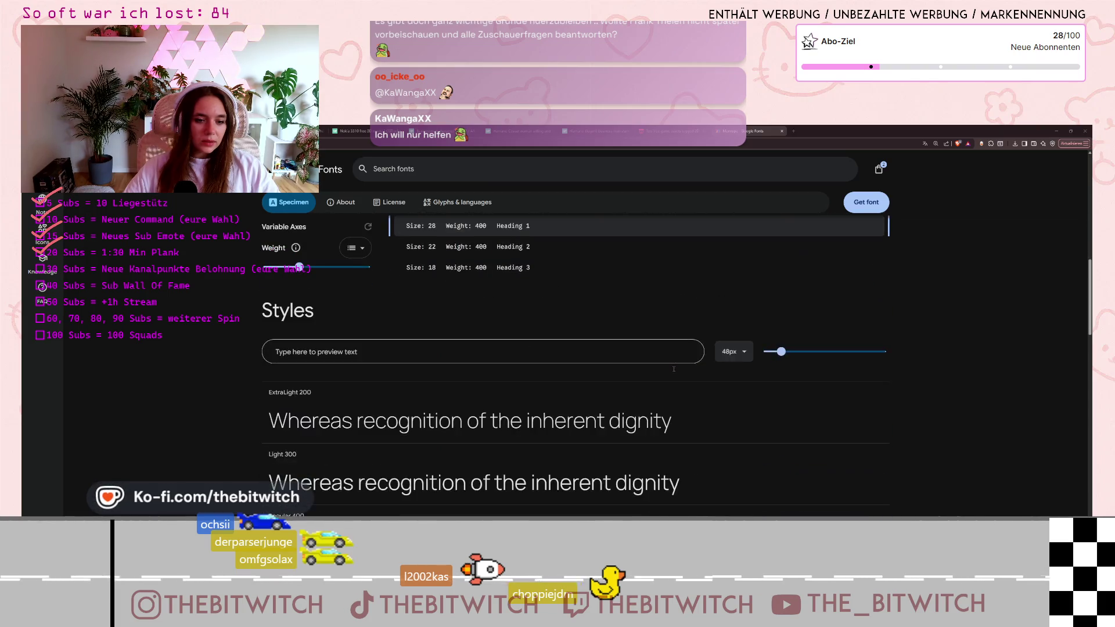
{"action": "scroll", "coordinate": [672, 370], "scroll_direction": "down", "scroll_amount": 12}
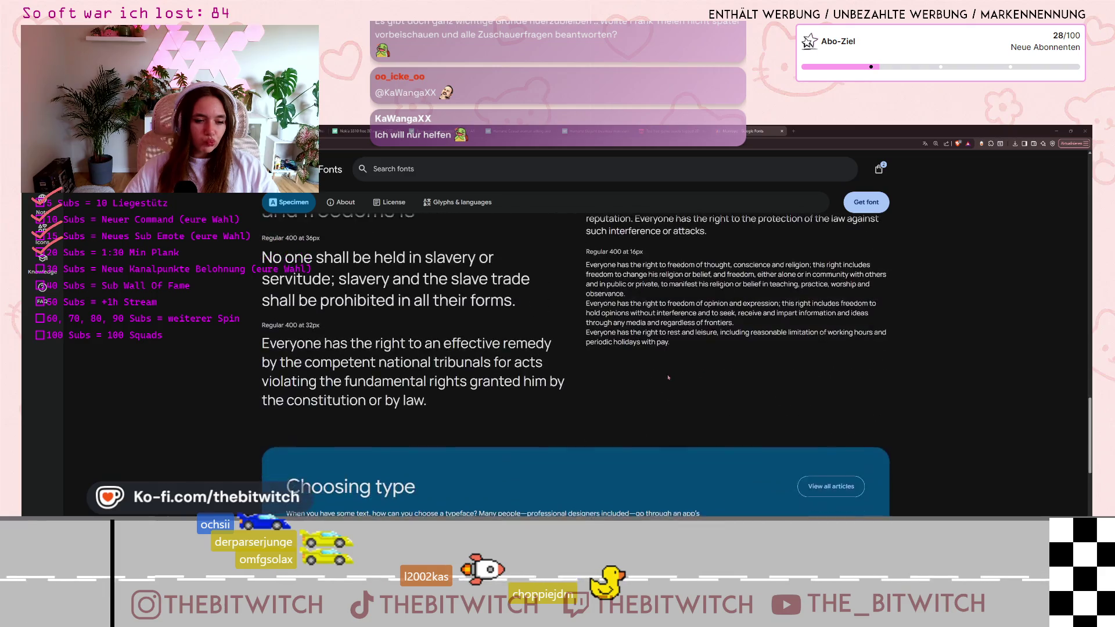
{"action": "scroll", "coordinate": [671, 374], "scroll_direction": "down", "scroll_amount": 5}
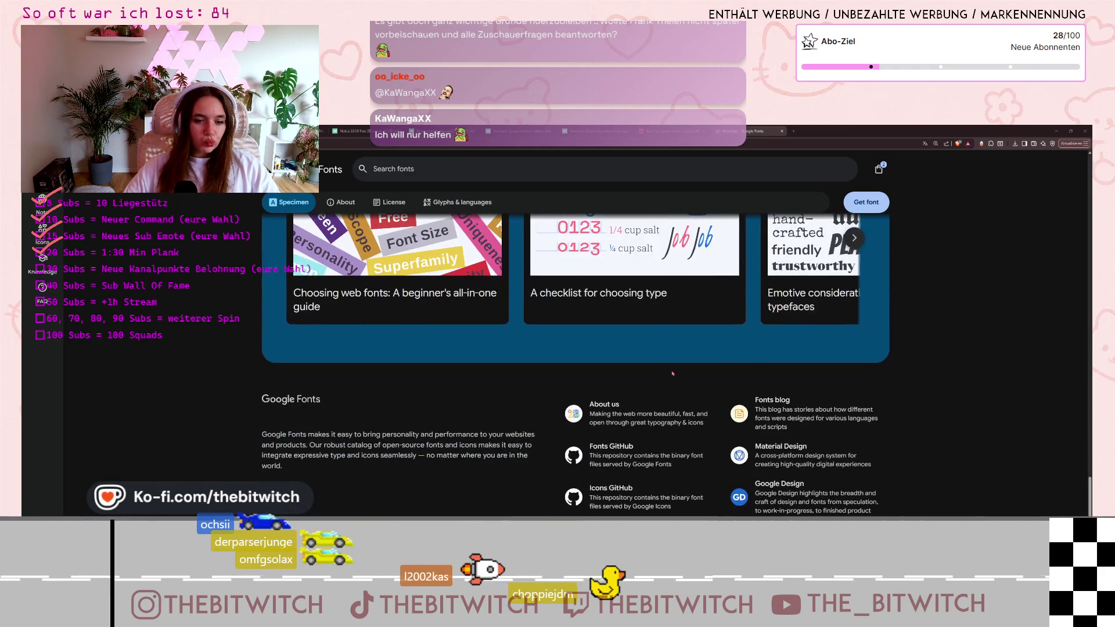
{"action": "scroll", "coordinate": [674, 376], "scroll_direction": "up", "scroll_amount": 10}
{"action": "scroll", "coordinate": [677, 376], "scroll_direction": "up", "scroll_amount": 10}
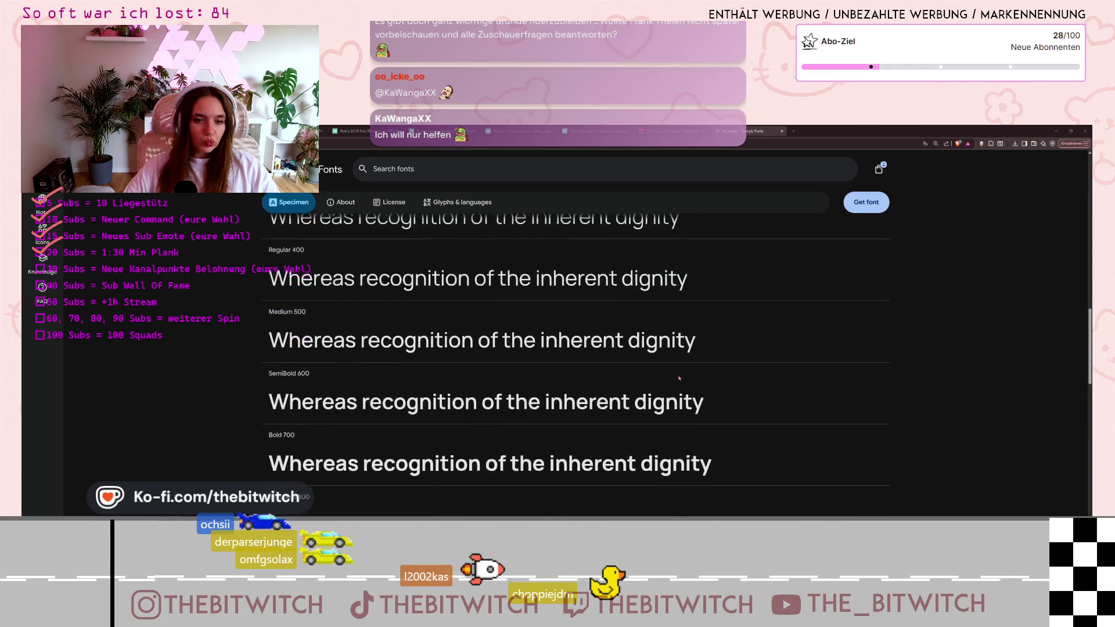
{"action": "scroll", "coordinate": [678, 375], "scroll_direction": "up", "scroll_amount": 5}
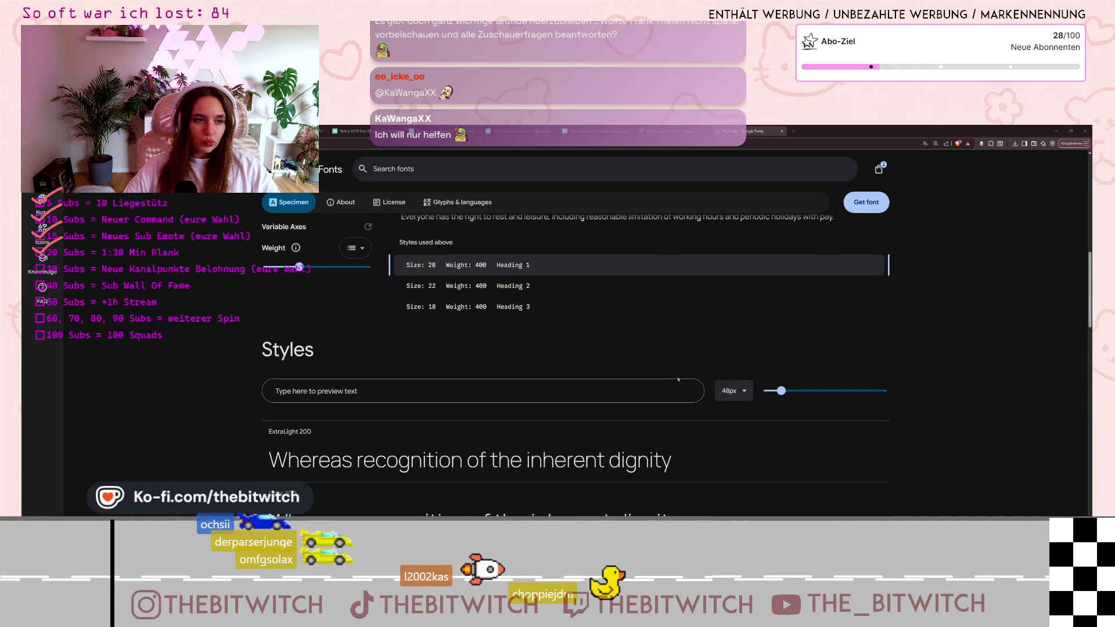
{"action": "scroll", "coordinate": [677, 380], "scroll_direction": "up", "scroll_amount": 5}
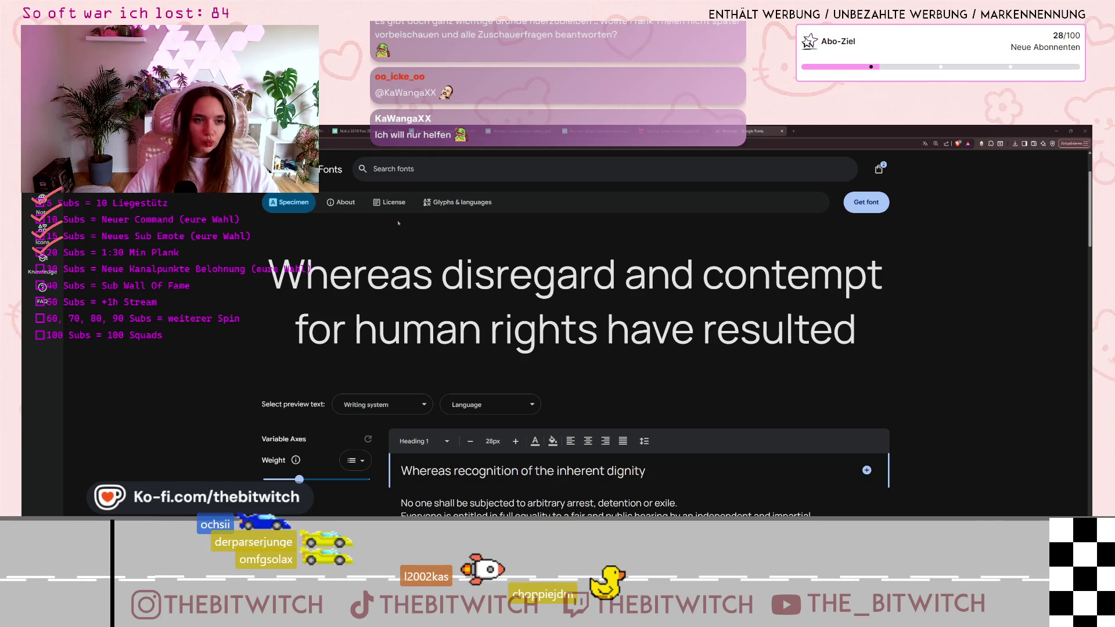
{"action": "left_click", "coordinate": [389, 202]}
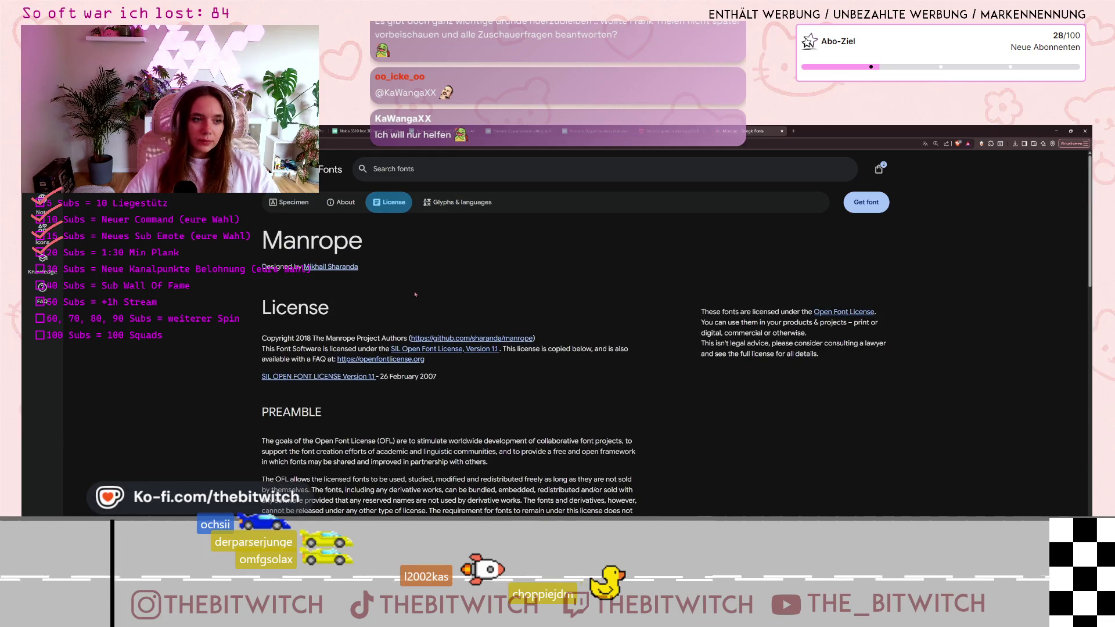
Read the Manrope license, then return to monitor_hitboxes.gd in Godot at line 9.
{"action": "scroll", "coordinate": [411, 295], "scroll_direction": "down", "scroll_amount": 2}
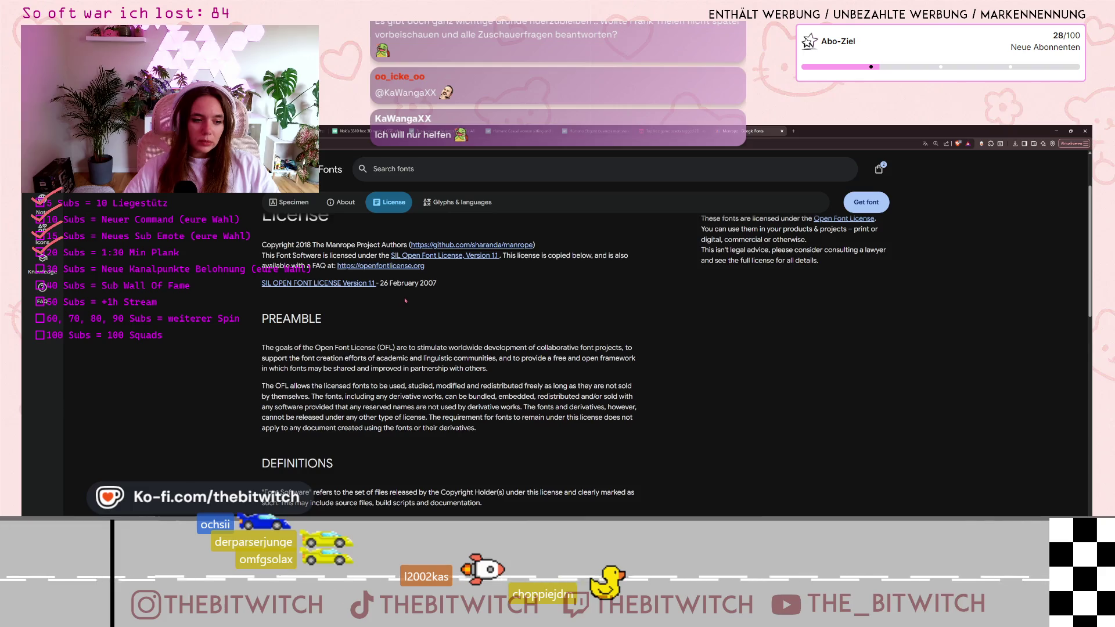
{"action": "scroll", "coordinate": [406, 300], "scroll_direction": "up", "scroll_amount": 1}
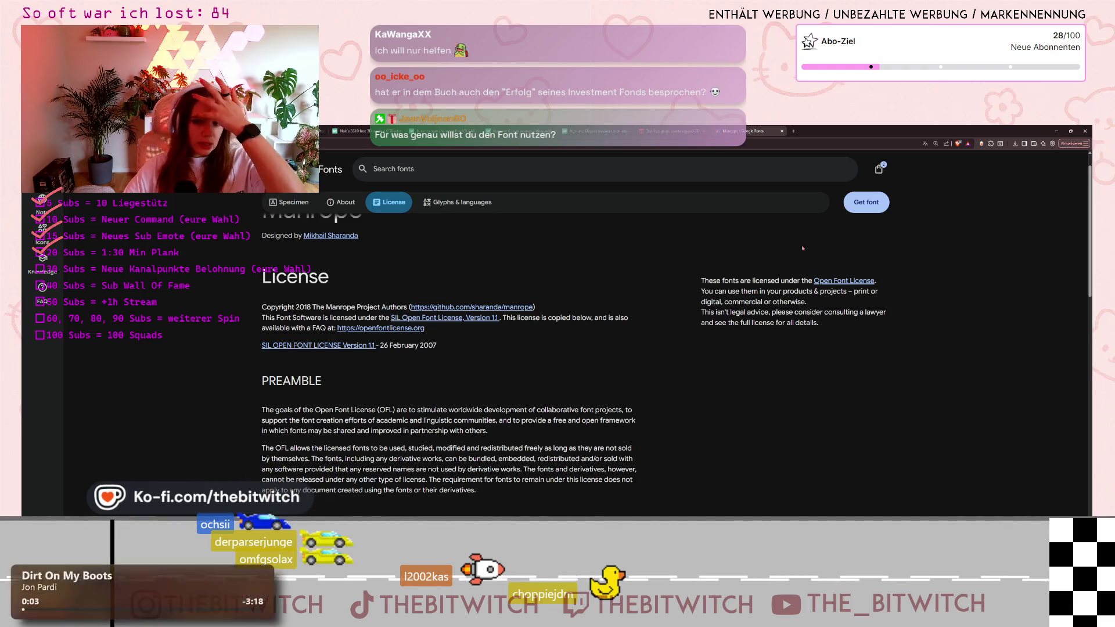
{"action": "scroll", "coordinate": [613, 344], "scroll_direction": "up", "scroll_amount": 2}
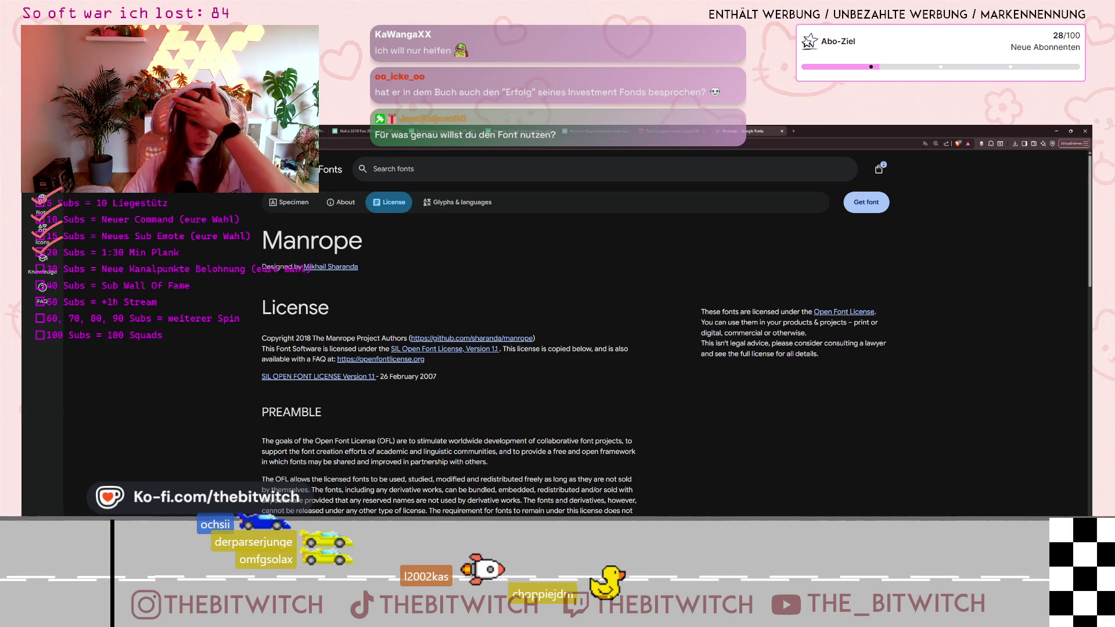
{"action": "key", "text": "alt+Tab"}
{"action": "left_click", "coordinate": [675, 288]}
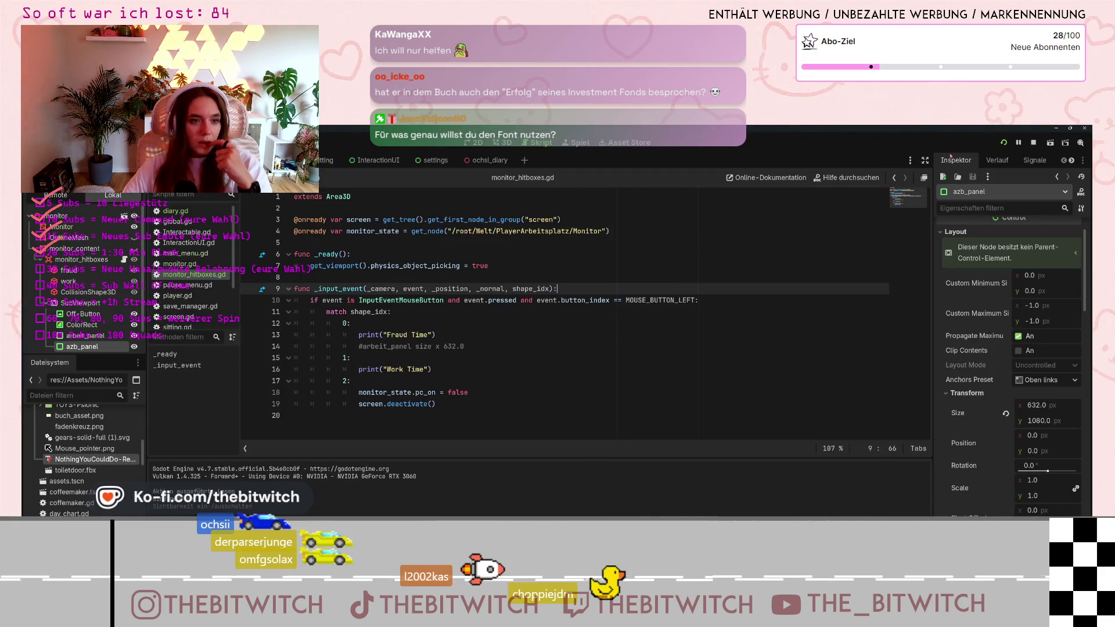
Run the game, use the desk monitor, and end the work day on the sofa.
{"action": "left_click", "coordinate": [1003, 144]}
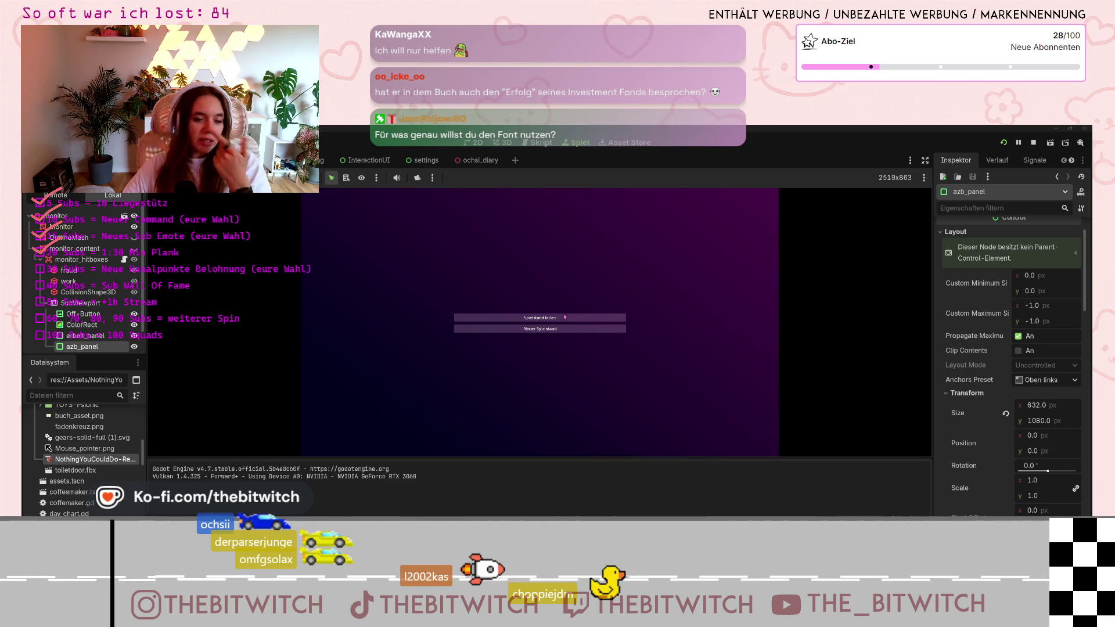
{"action": "left_click", "coordinate": [564, 318]}
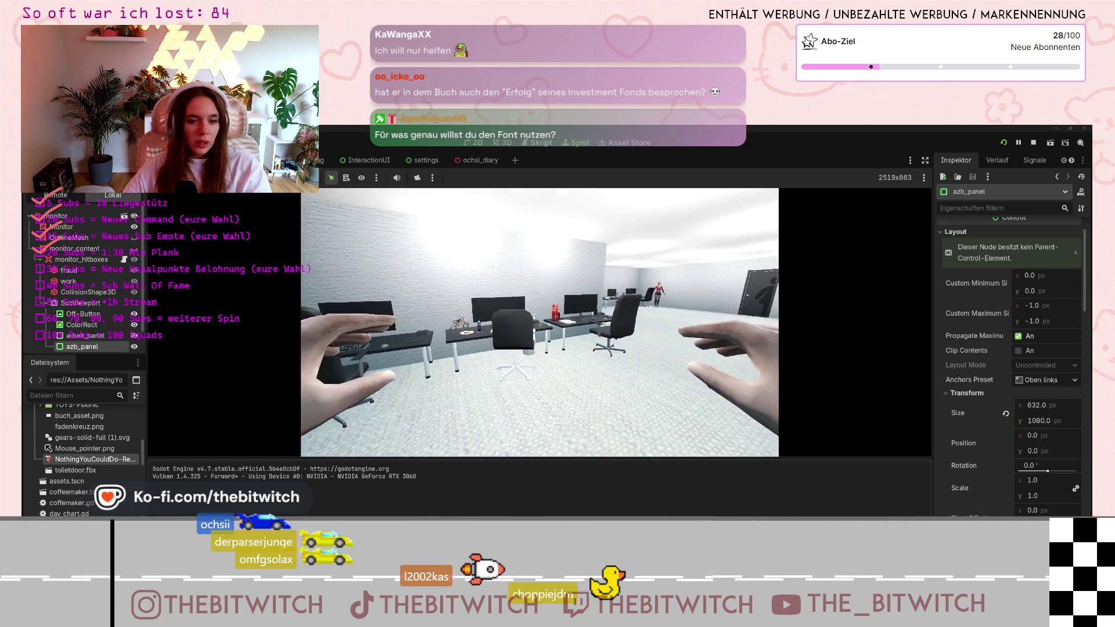
{"action": "key", "text": "w"}
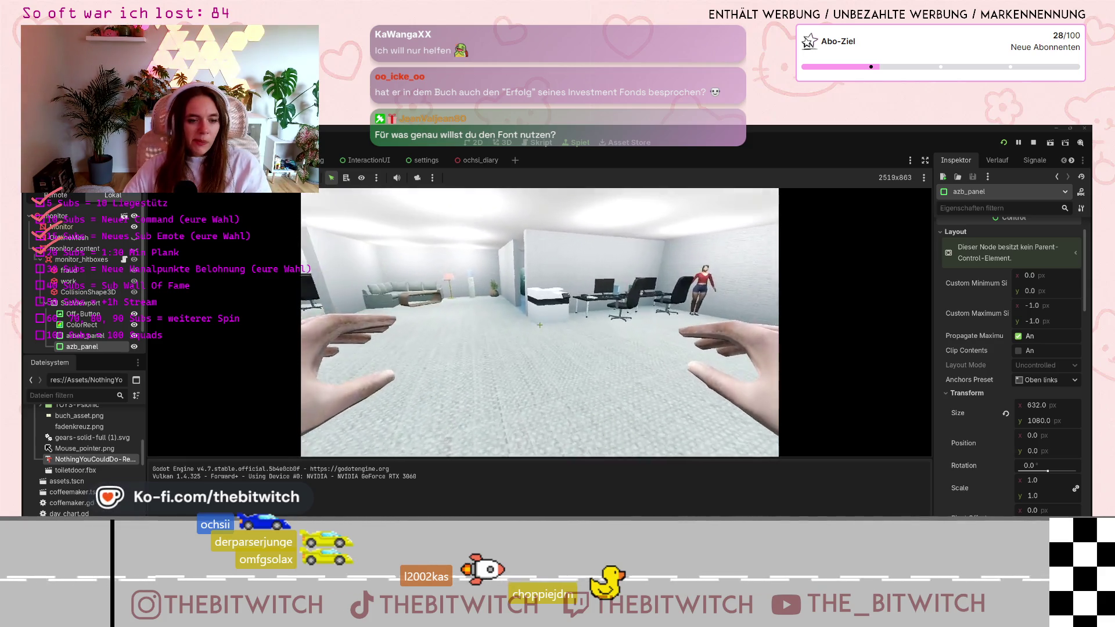
{"action": "left_click", "coordinate": [544, 300]}
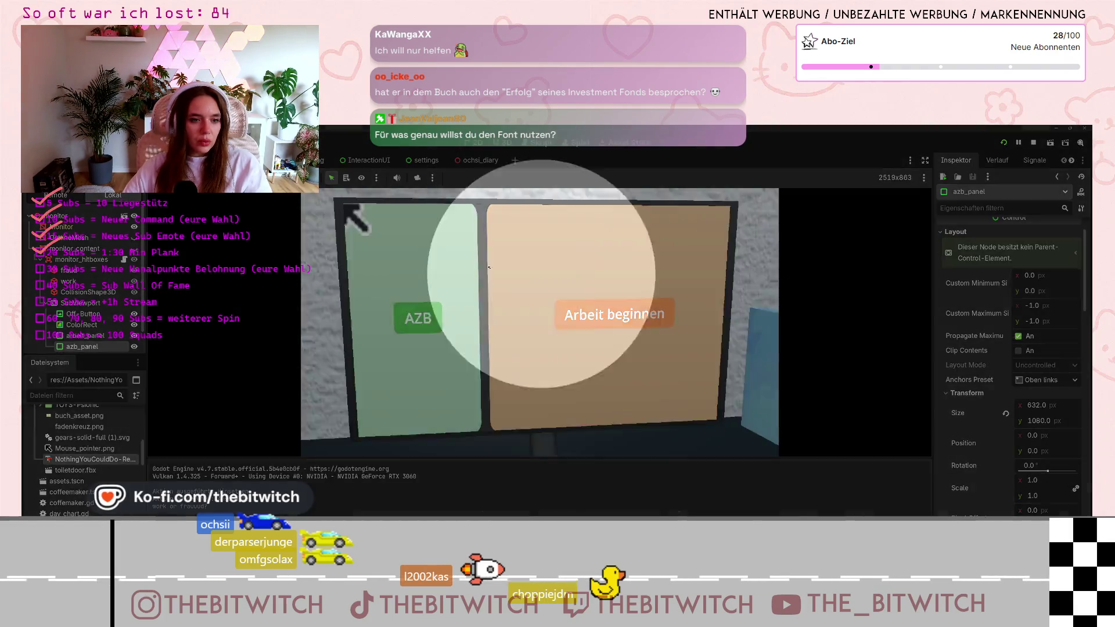
{"action": "left_click", "coordinate": [459, 358]}
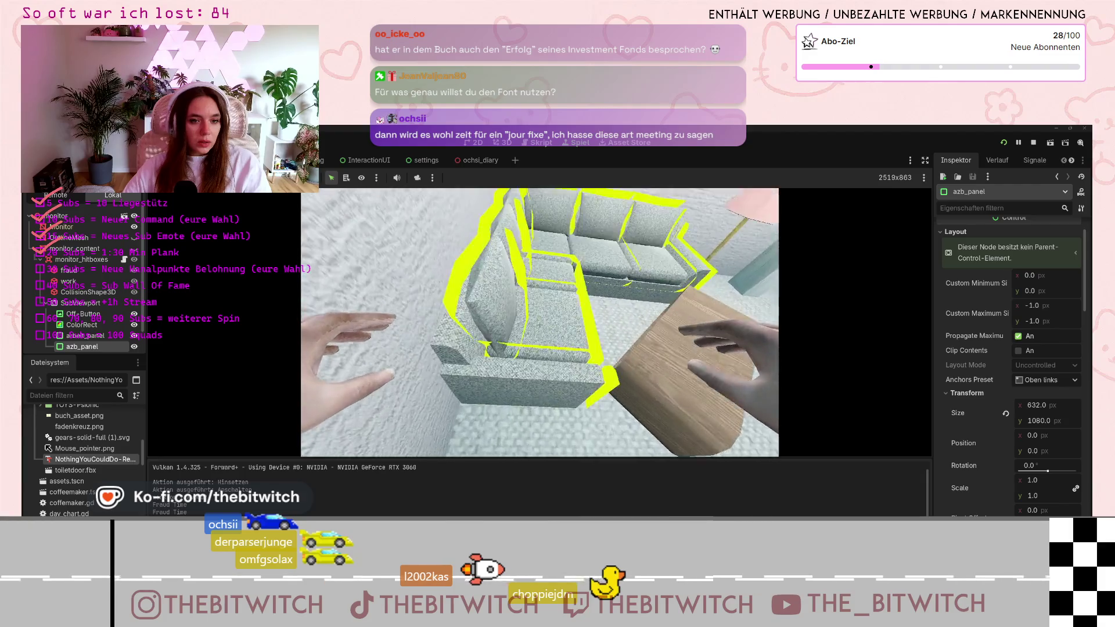
{"action": "left_click", "coordinate": [540, 324]}
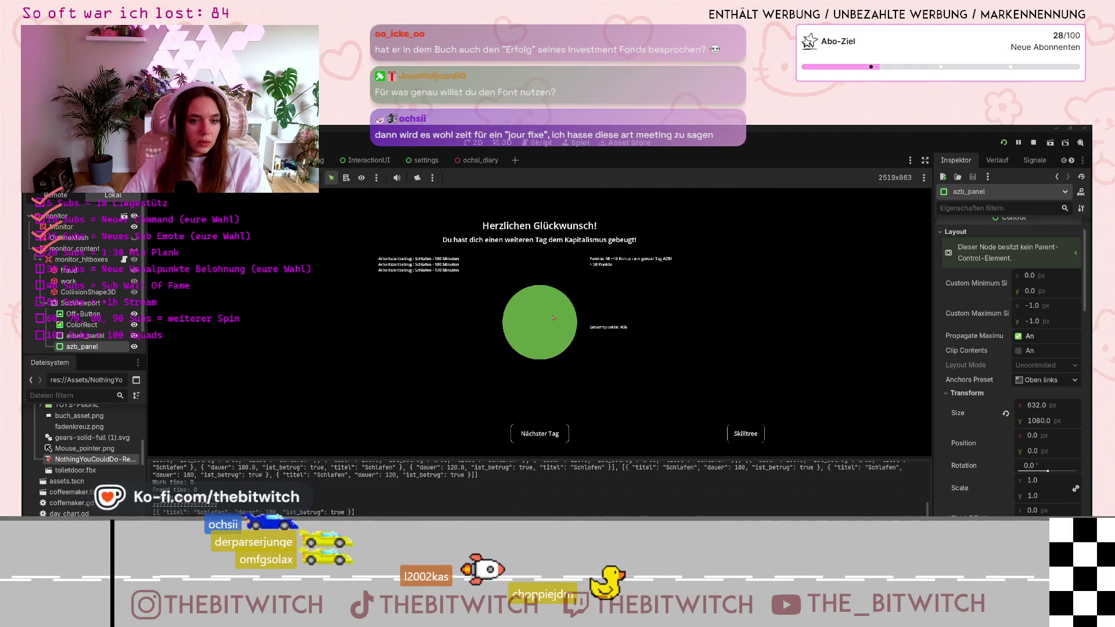
Check the Skilltree, then start the next day with Nächster Tag.
{"action": "left_click", "coordinate": [735, 433]}
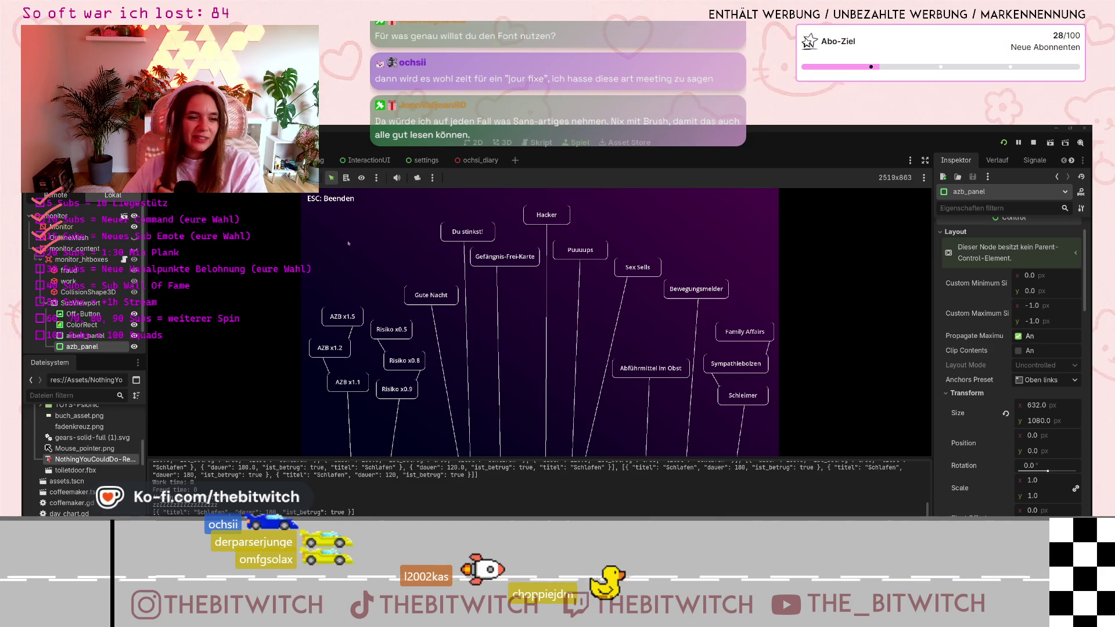
{"action": "key", "text": "Escape"}
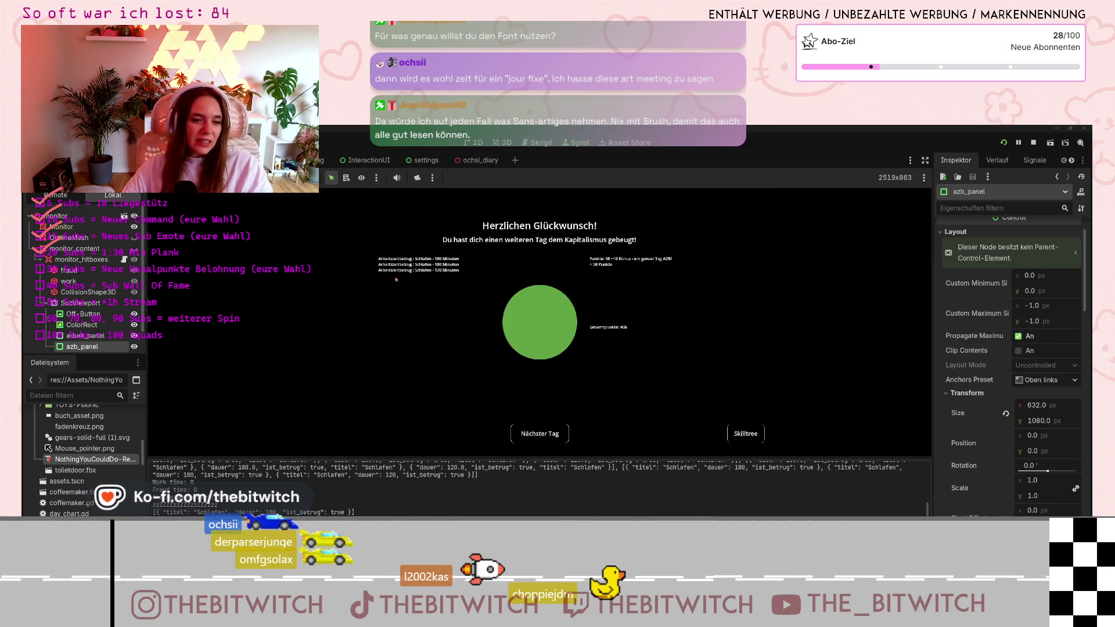
{"action": "left_click", "coordinate": [536, 435]}
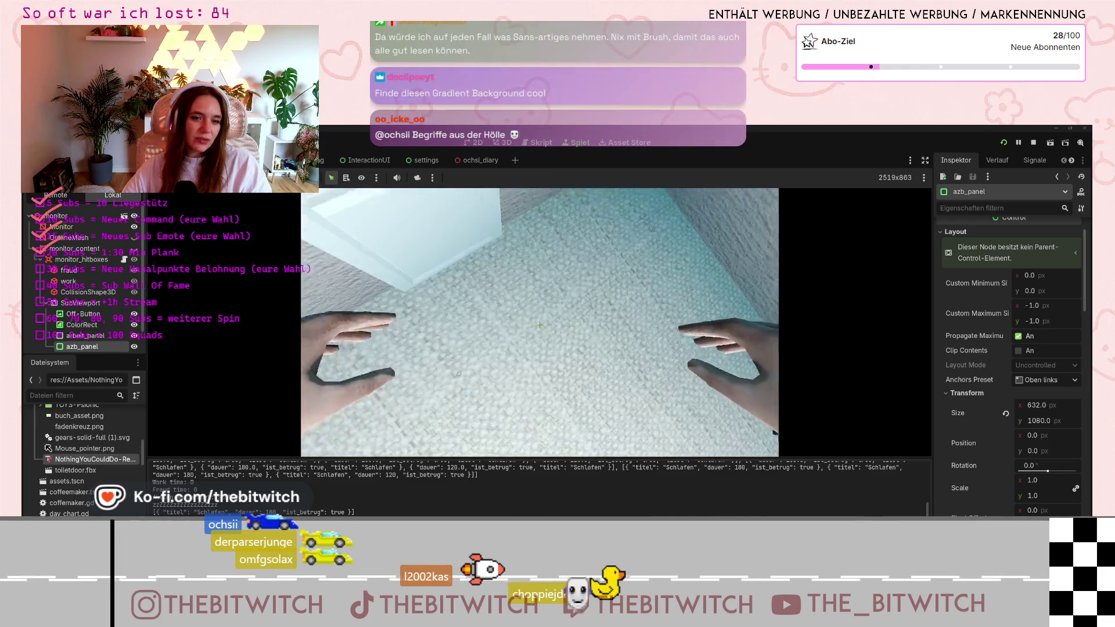
Look around the office, pause the game, and switch to the Manrope license page.
{"action": "key", "text": "w"}
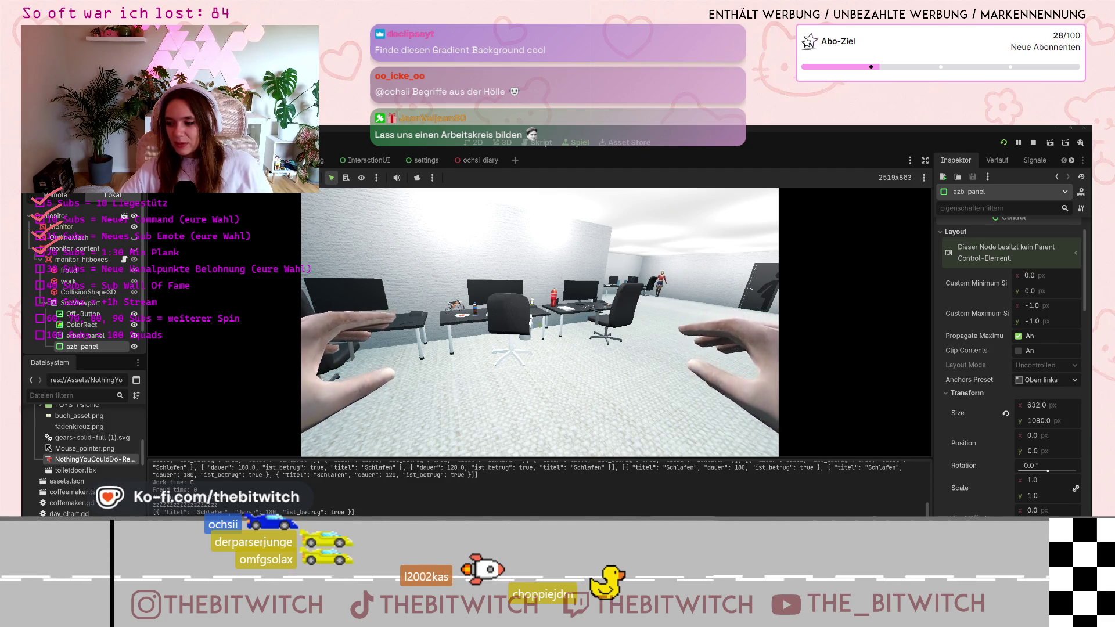
{"action": "key", "text": "Escape"}
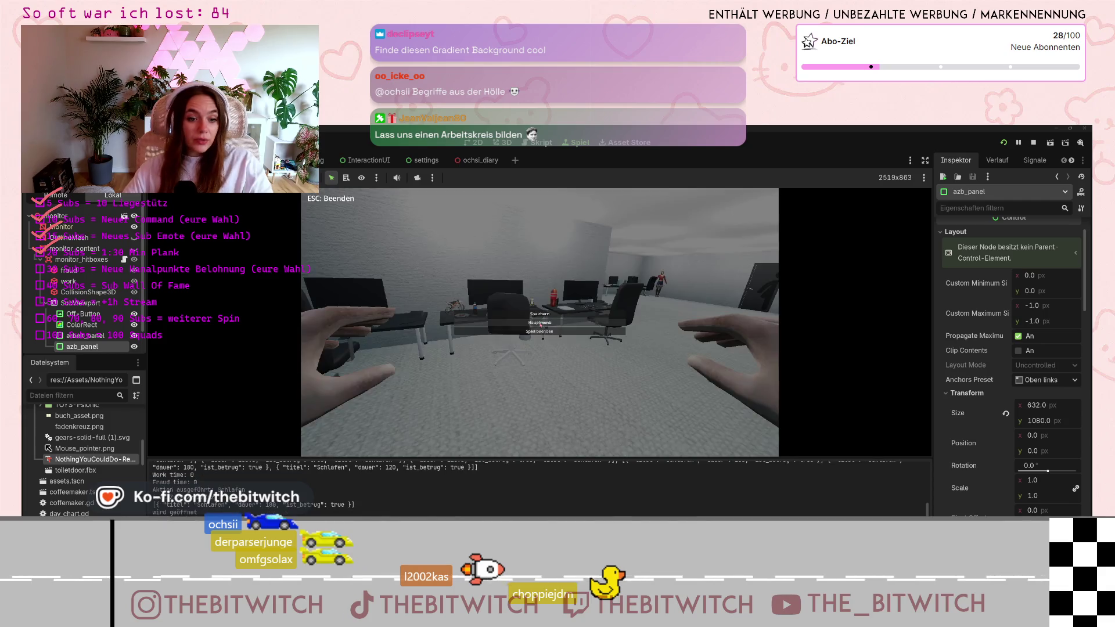
{"action": "key", "text": "alt+Tab"}
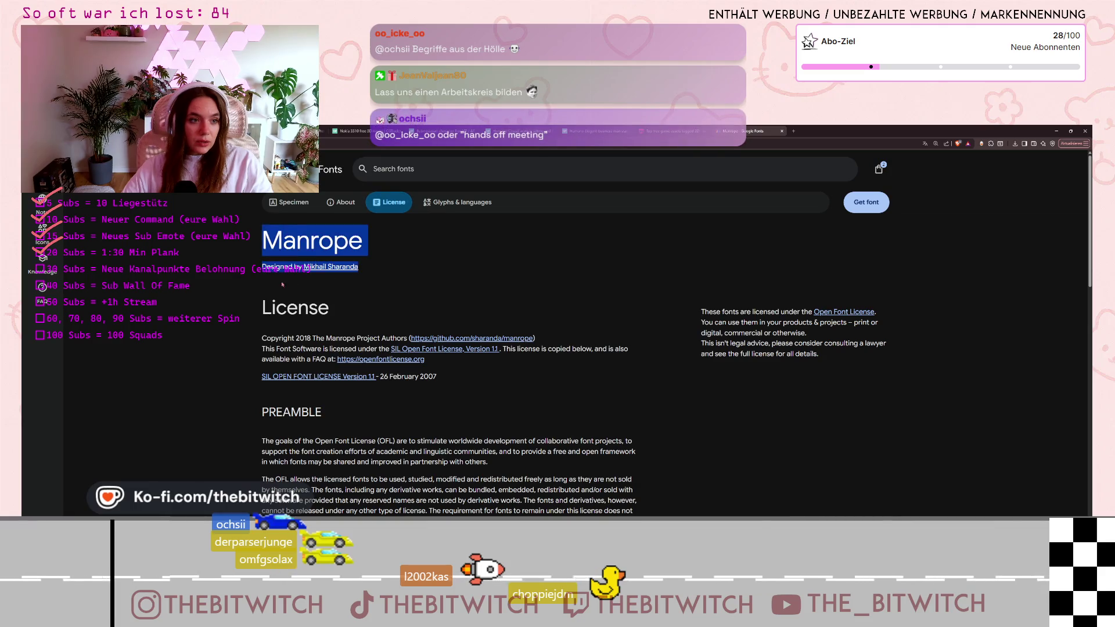
Review the Manrope license and specimen preview, then return to the Godot office game.
{"action": "scroll", "coordinate": [401, 412], "scroll_direction": "down", "scroll_amount": 3}
{"action": "scroll", "coordinate": [402, 412], "scroll_direction": "up", "scroll_amount": 4}
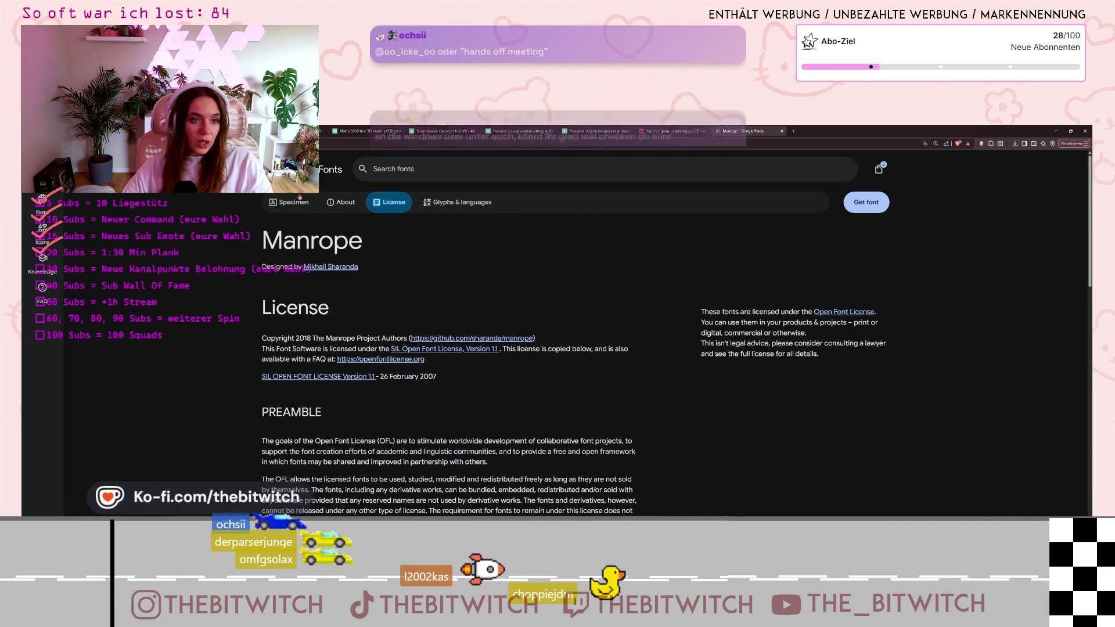
{"action": "left_click", "coordinate": [289, 202]}
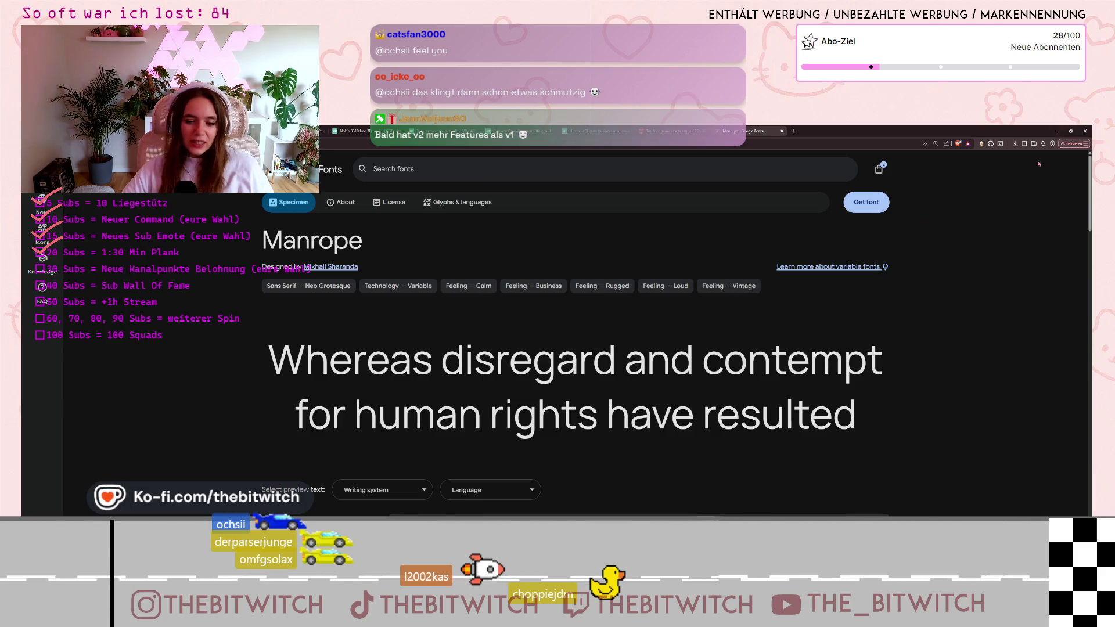
{"action": "key", "text": "alt+Tab"}
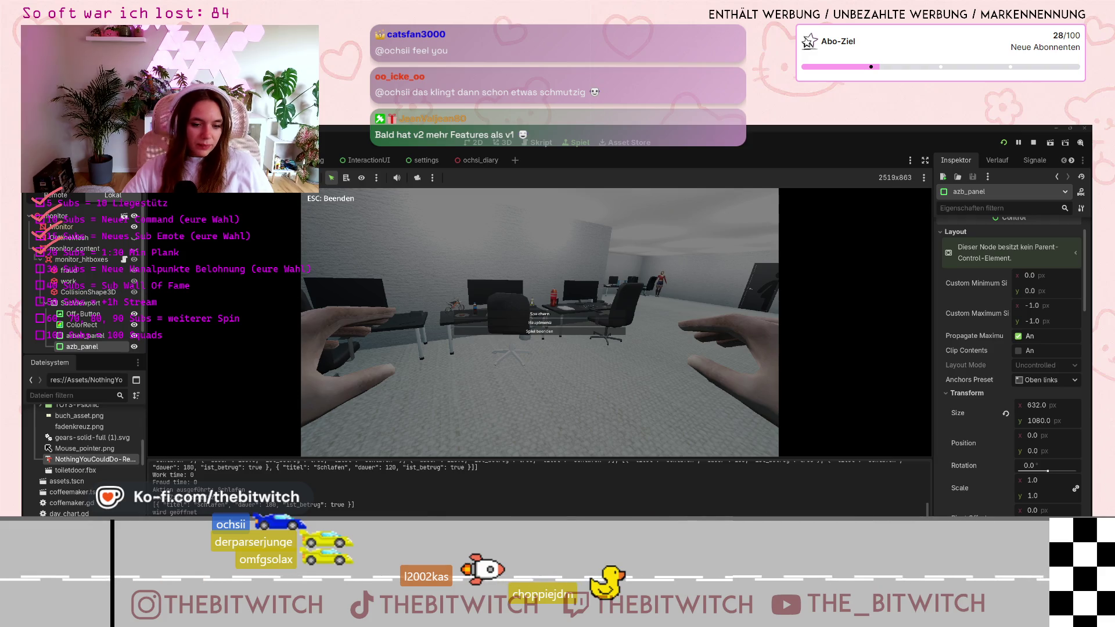
{"action": "key", "text": "alt+Tab"}
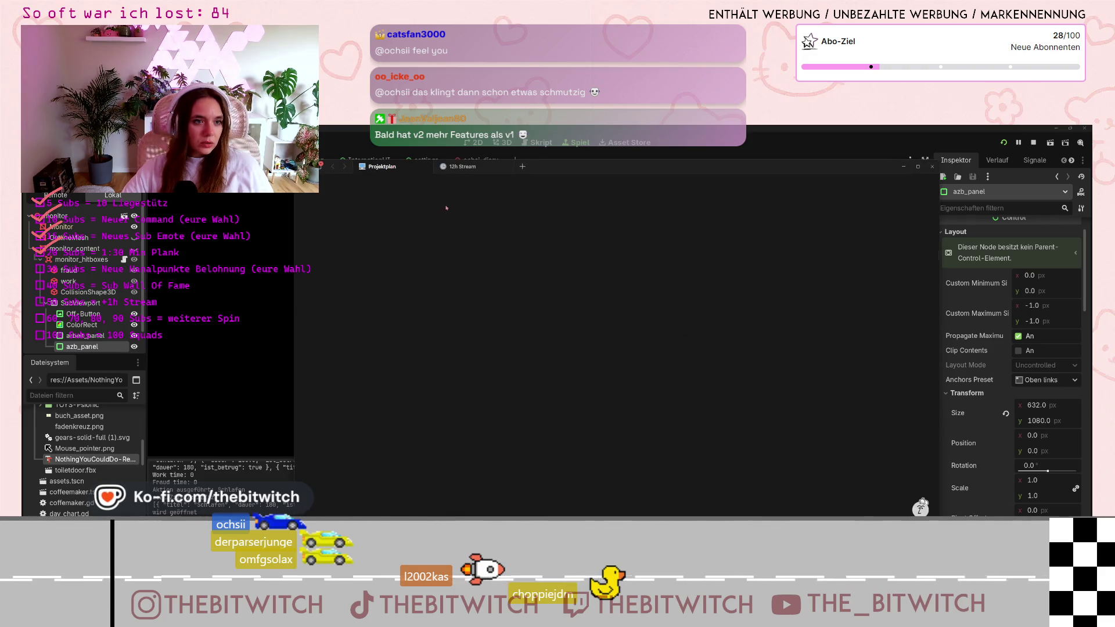
{"action": "scroll", "coordinate": [686, 329], "scroll_direction": "down", "scroll_amount": 10}
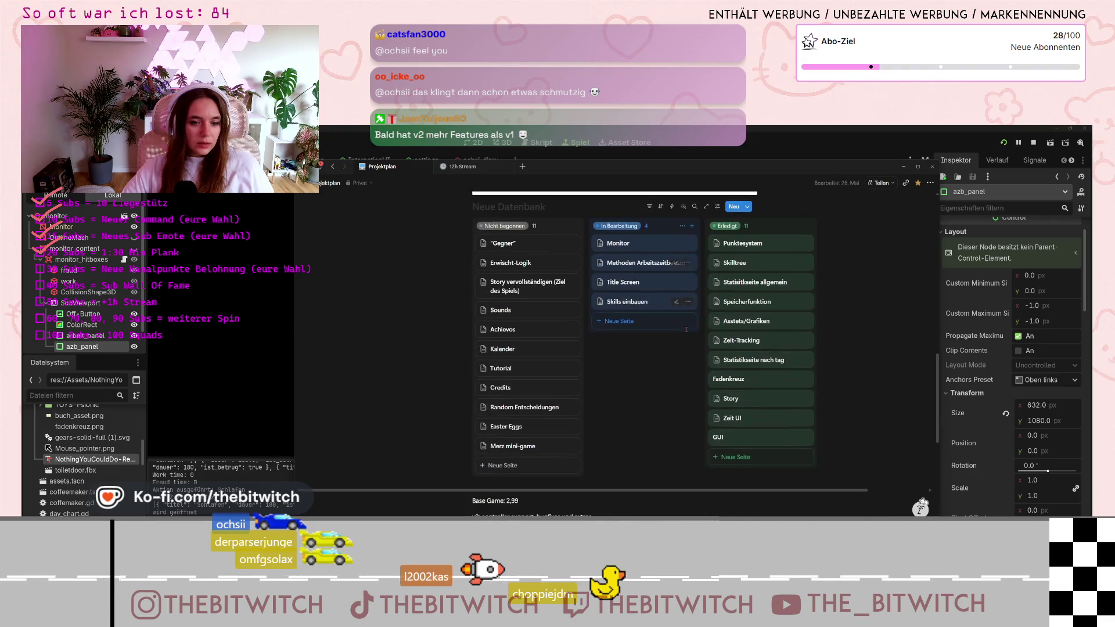
{"action": "left_click", "coordinate": [904, 167]}
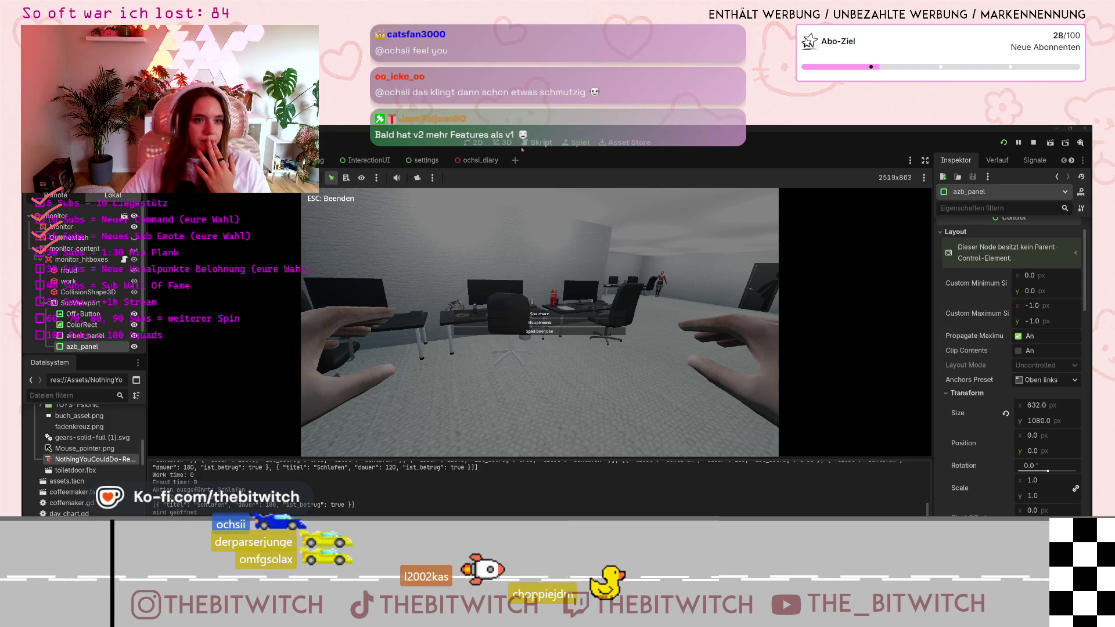
{"action": "left_click", "coordinate": [502, 143]}
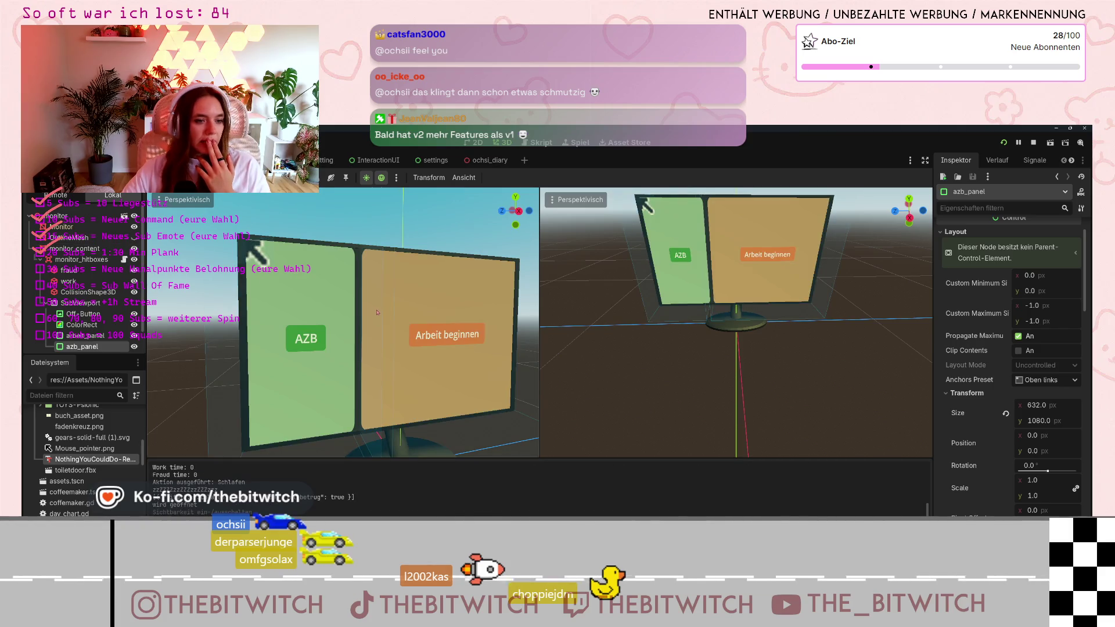
Orbit the left 3D view slightly around the desk monitor showing AZB and Arbeit beginnen.
{"action": "left_click_drag", "start_coordinate": [377, 312], "coordinate": [371, 306]}
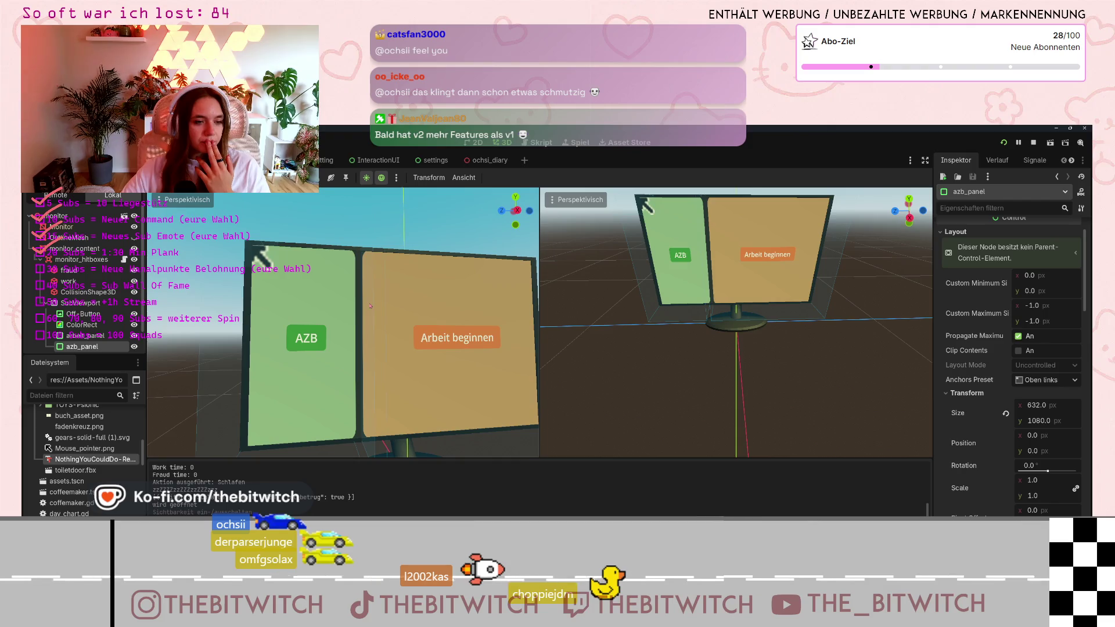
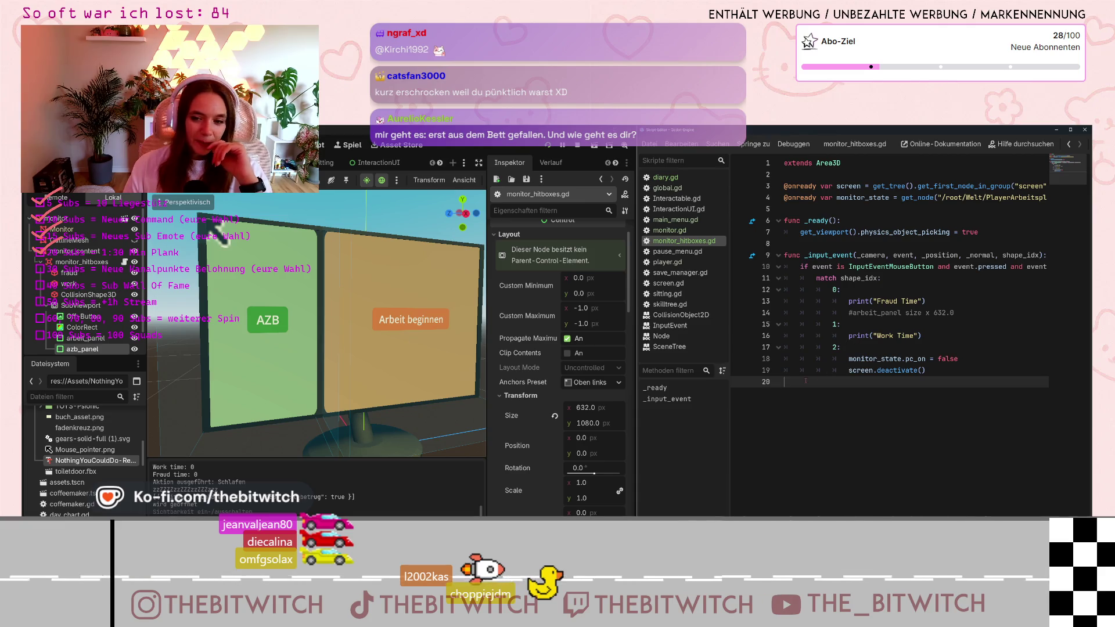
Insert a new line 14 under the Fraud Time print and start typing arbeit_panel.
{"action": "key", "text": "Return"}
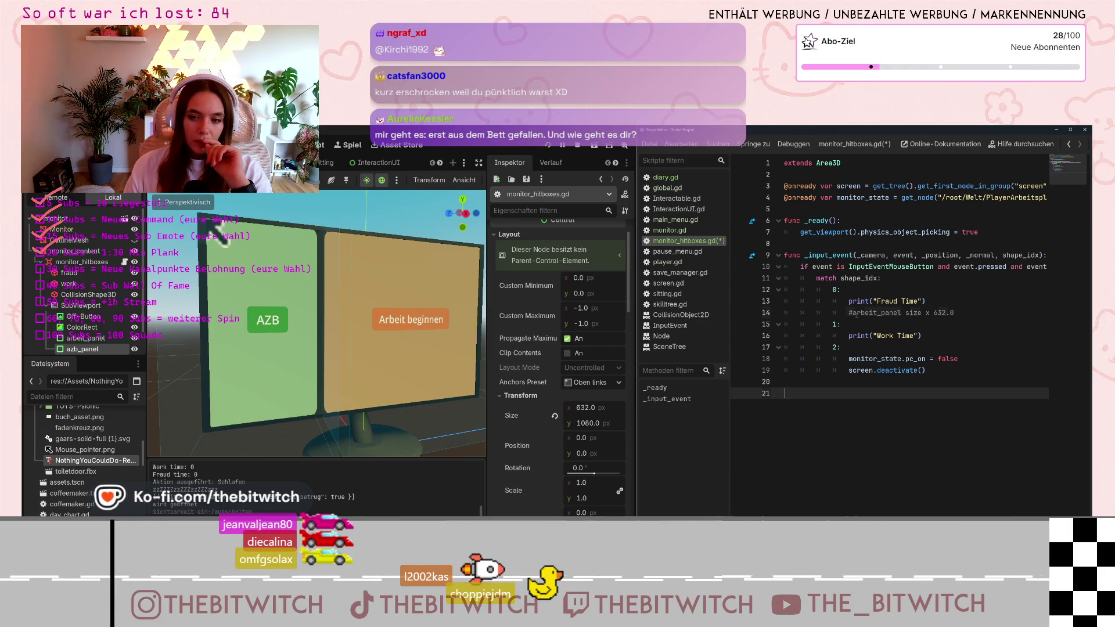
{"action": "left_click", "coordinate": [859, 313]}
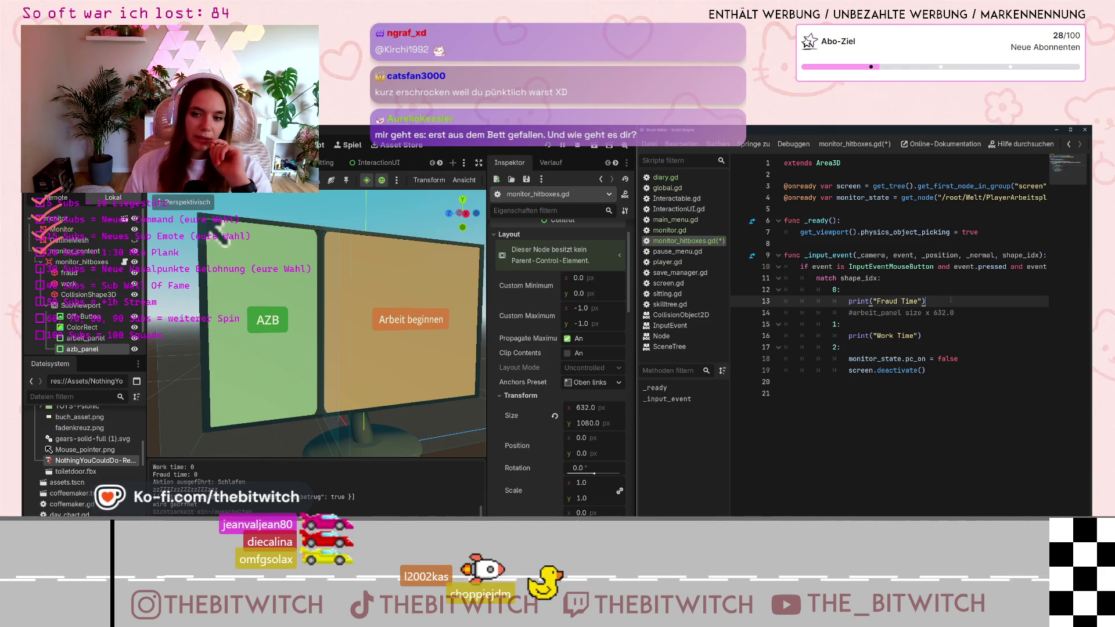
{"action": "key", "text": "ctrl+shift+Return"}
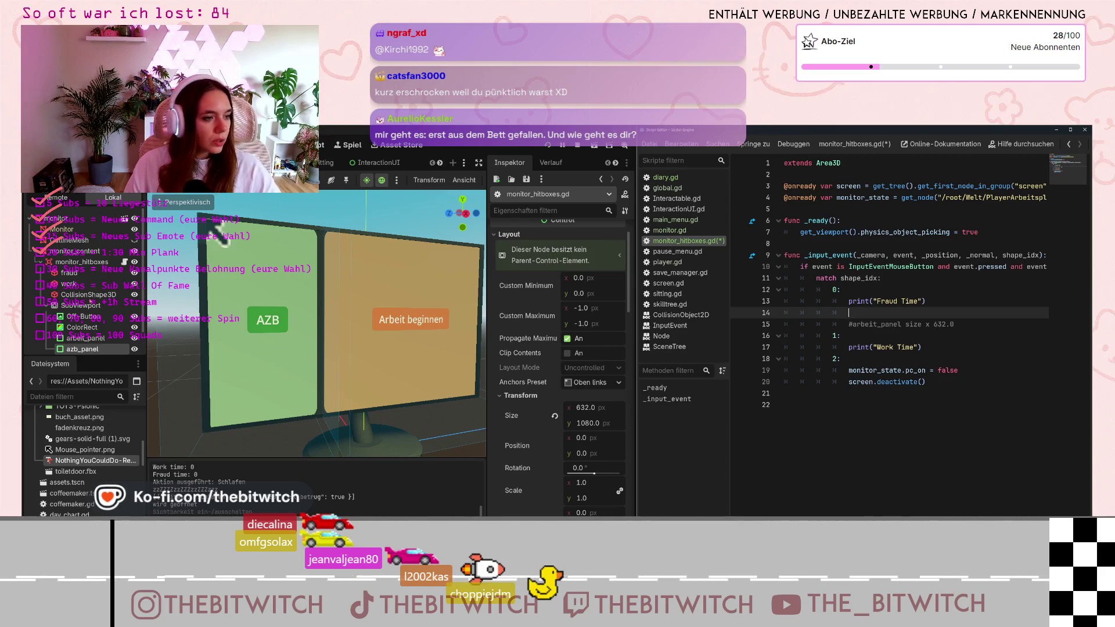
{"action": "scroll", "coordinate": [86, 318], "scroll_direction": "down", "scroll_amount": 2}
{"action": "type", "text": "ar"}
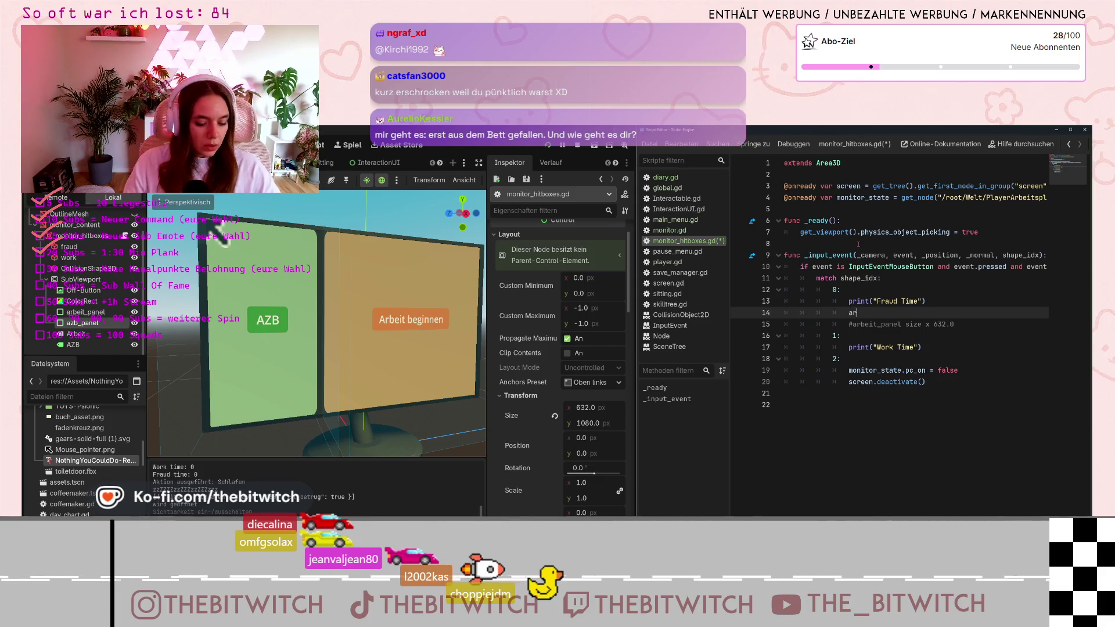
{"action": "type", "text": "beit_p"}
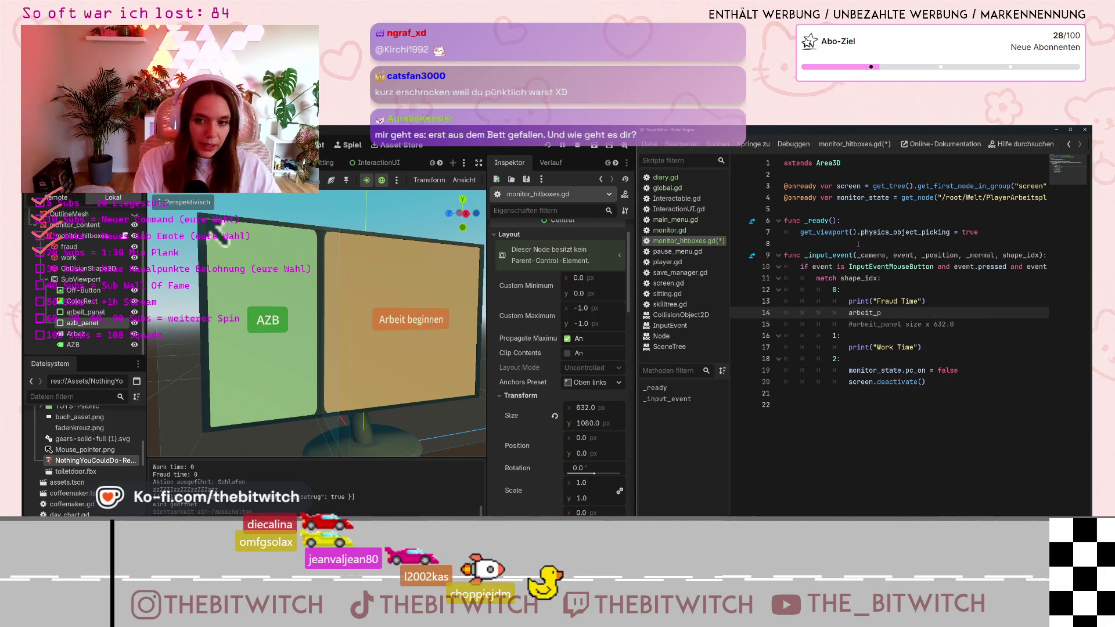
{"action": "type", "text": "panel"}
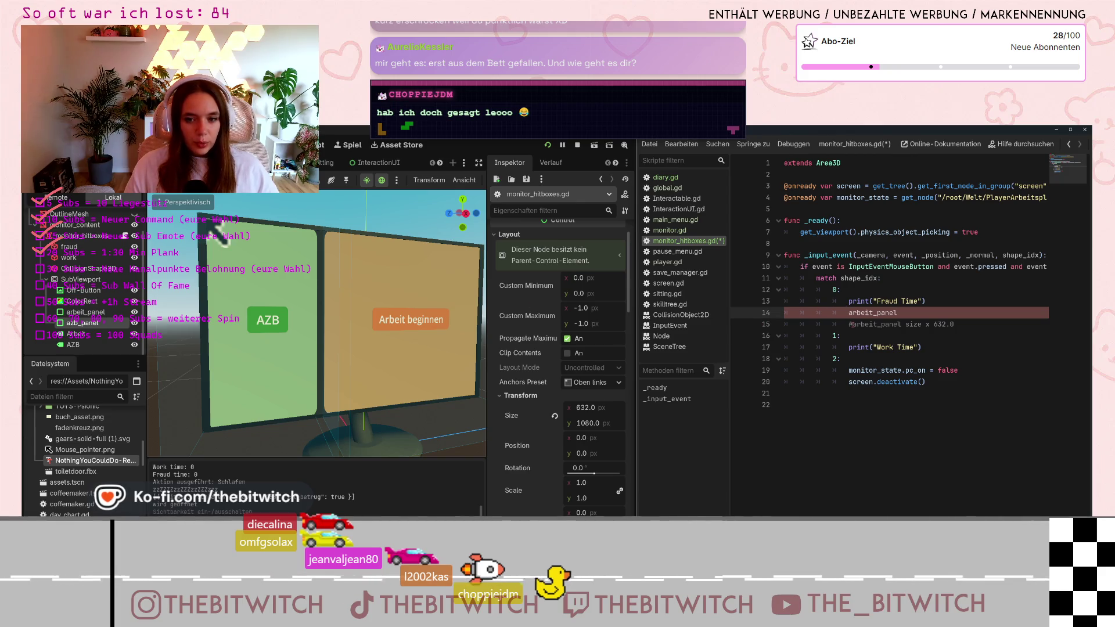
Write the SubViewport/arbeit node path on line 14 using autocomplete.
{"action": "left_click", "coordinate": [849, 312]}
{"action": "type", "text": "Sbvie"}
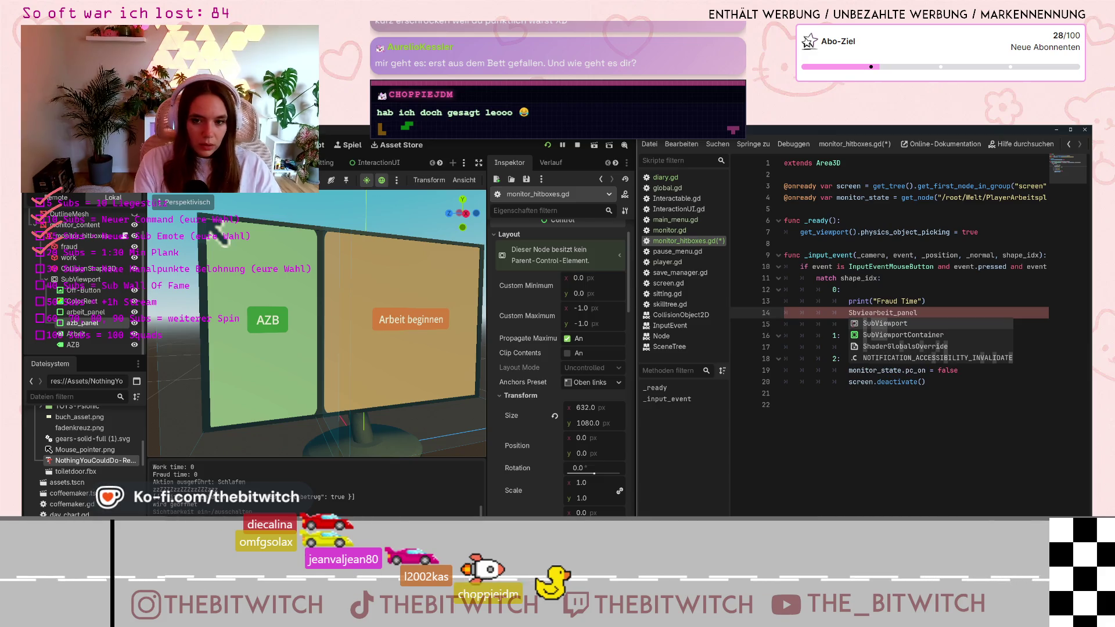
{"action": "key", "text": "BackSpace"}
{"action": "key", "text": "BackSpace"}
{"action": "key", "text": "BackSpace"}
{"action": "type", "text": "ubv"}
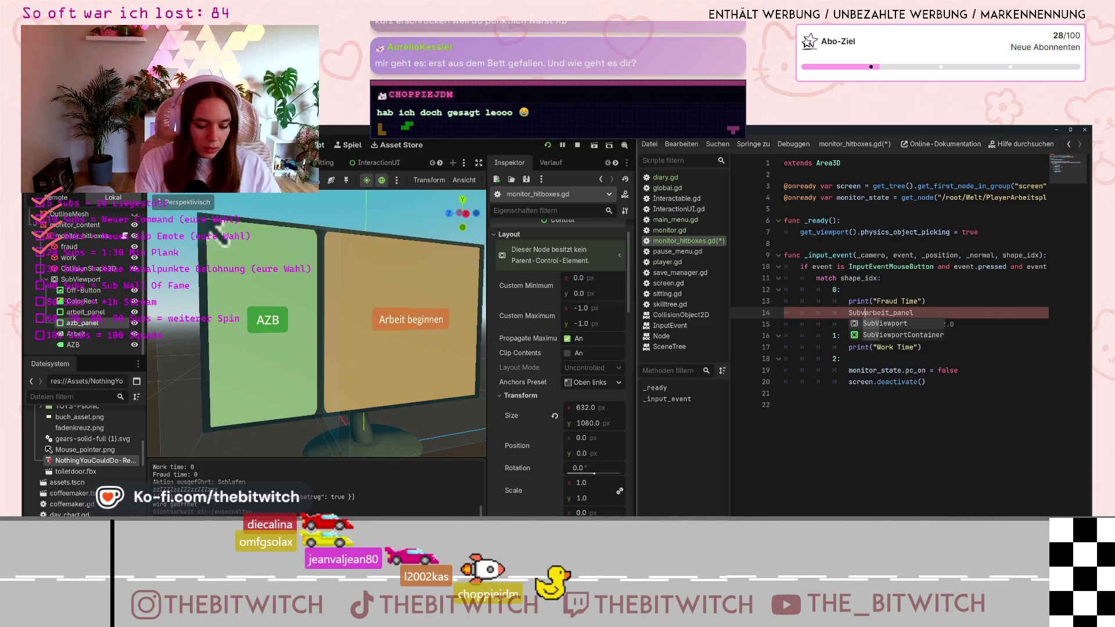
{"action": "type", "text": "iep"}
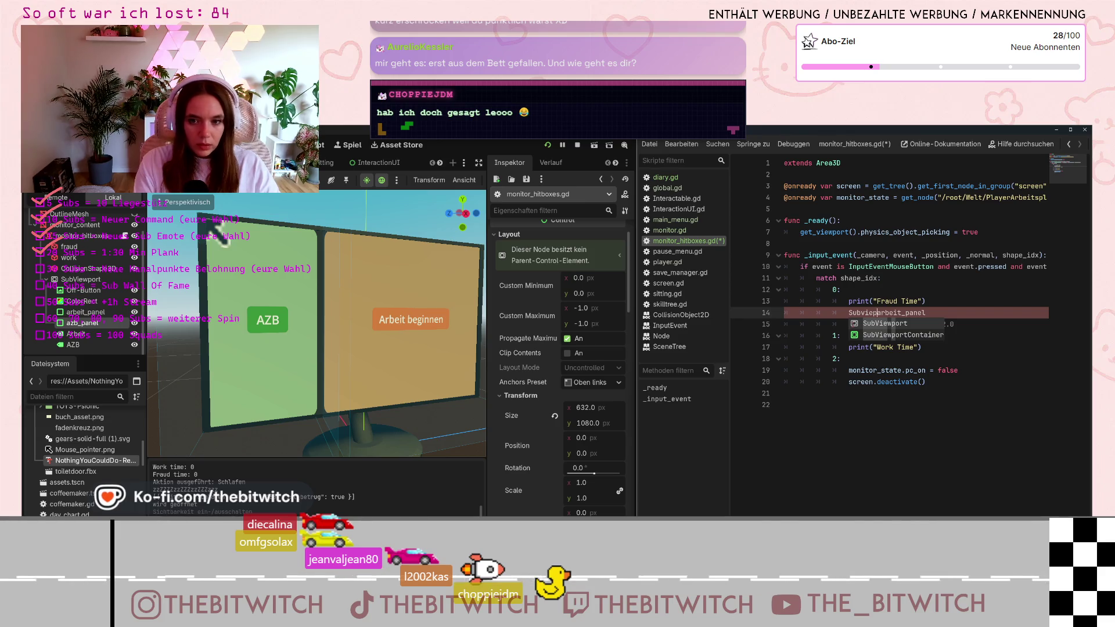
{"action": "key", "text": "Return"}
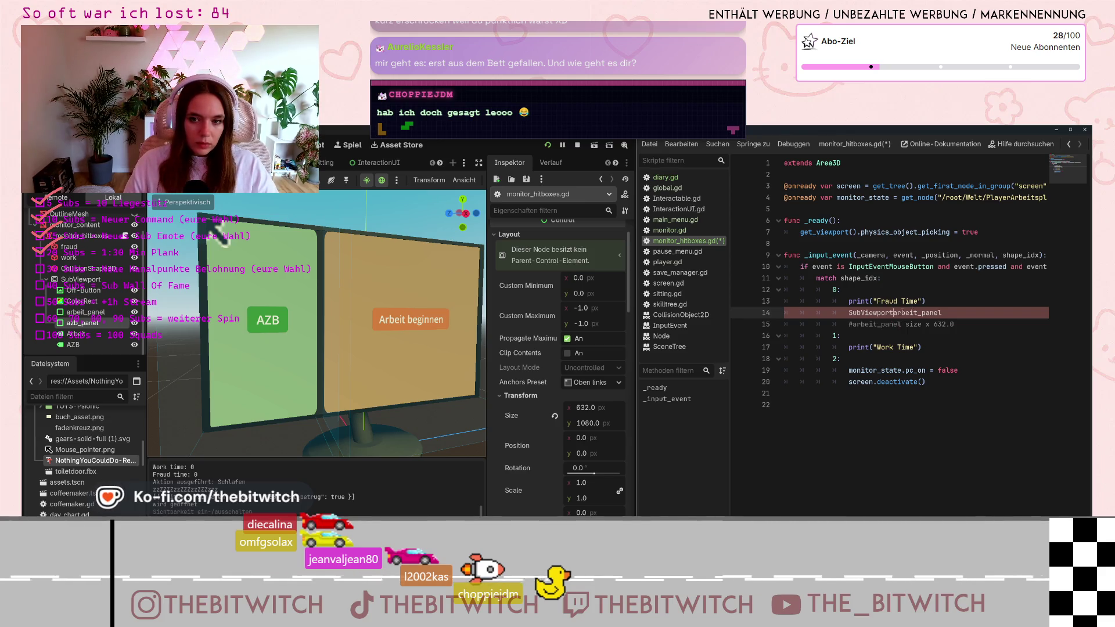
{"action": "type", "text": "/"}
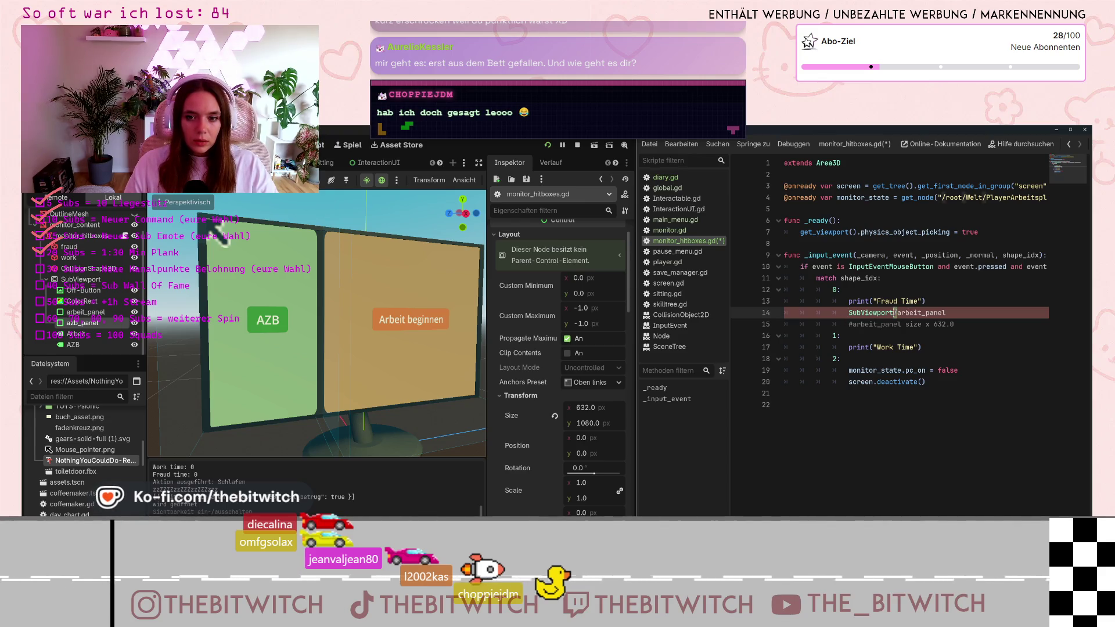
{"action": "type", "text": "."}
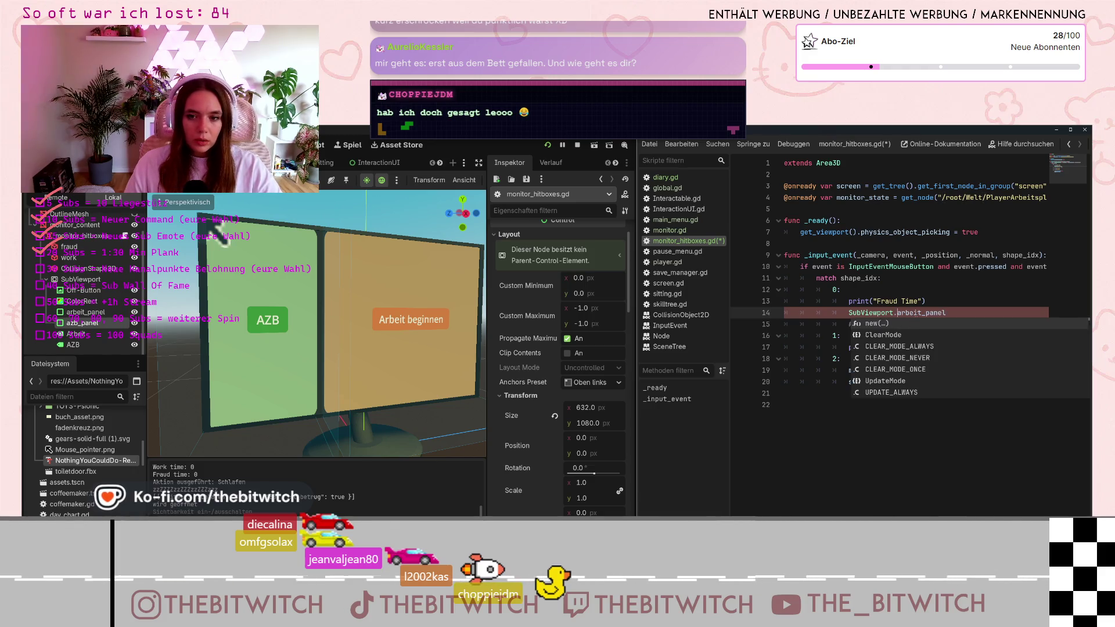
{"action": "key", "text": "Escape"}
{"action": "key", "text": "BackSpace"}
{"action": "key", "text": "BackSpace"}
{"action": "key", "text": "BackSpace"}
{"action": "type", "text": "/a"}
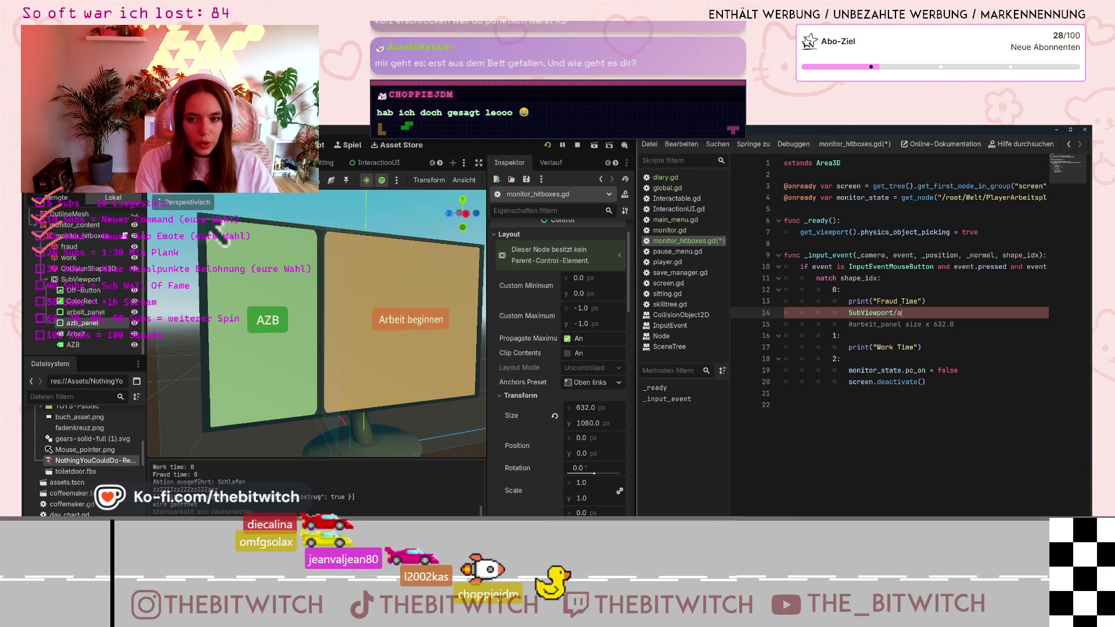
{"action": "type", "text": "rbeit_panel"}
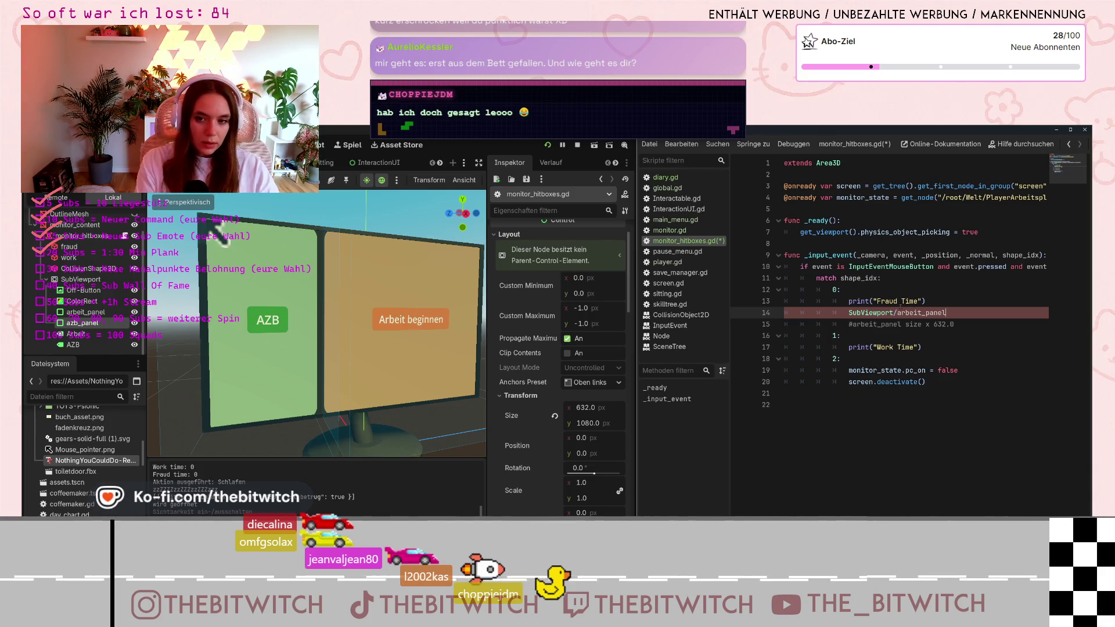
Prefix the path with $, append .size(, and inspect arbeit_panel's 1243 × 1080 size.
{"action": "key", "text": "Home"}
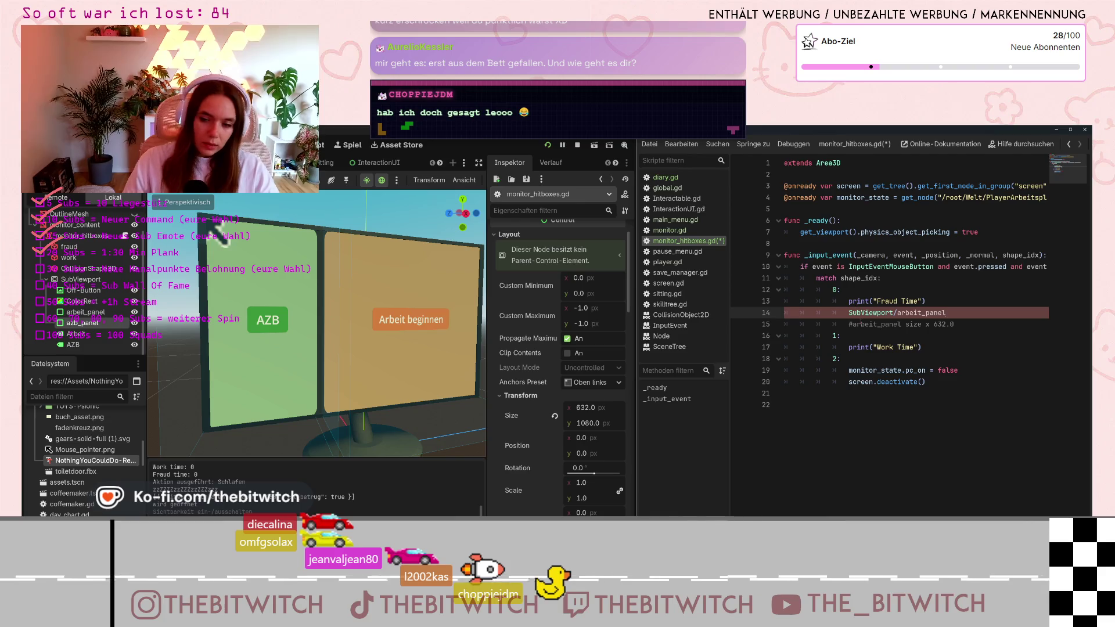
{"action": "type", "text": "$"}
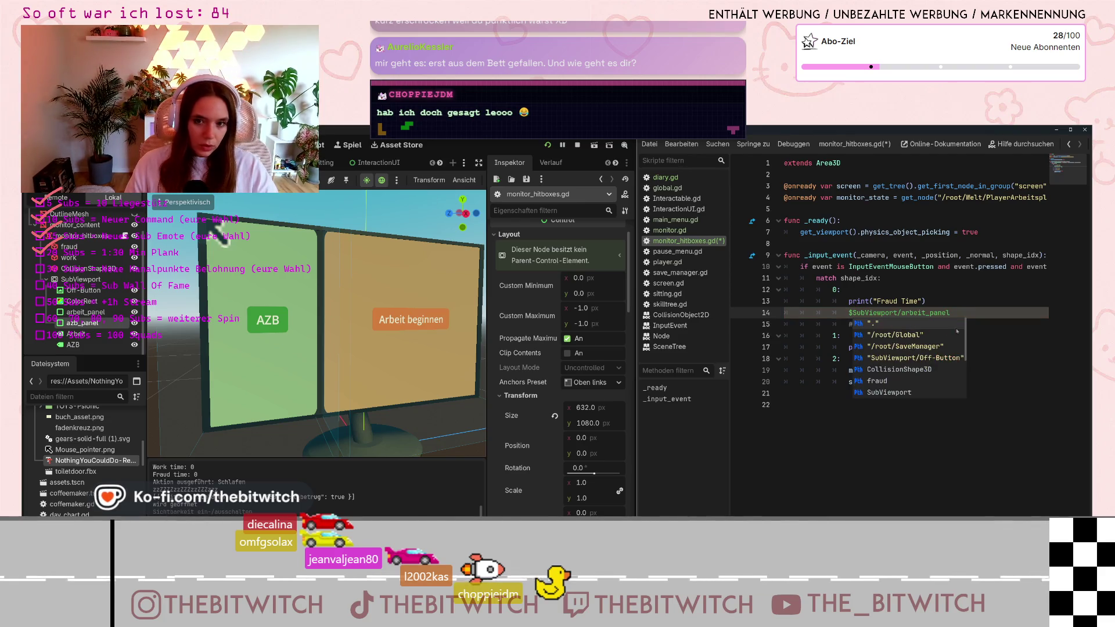
{"action": "key", "text": "Escape"}
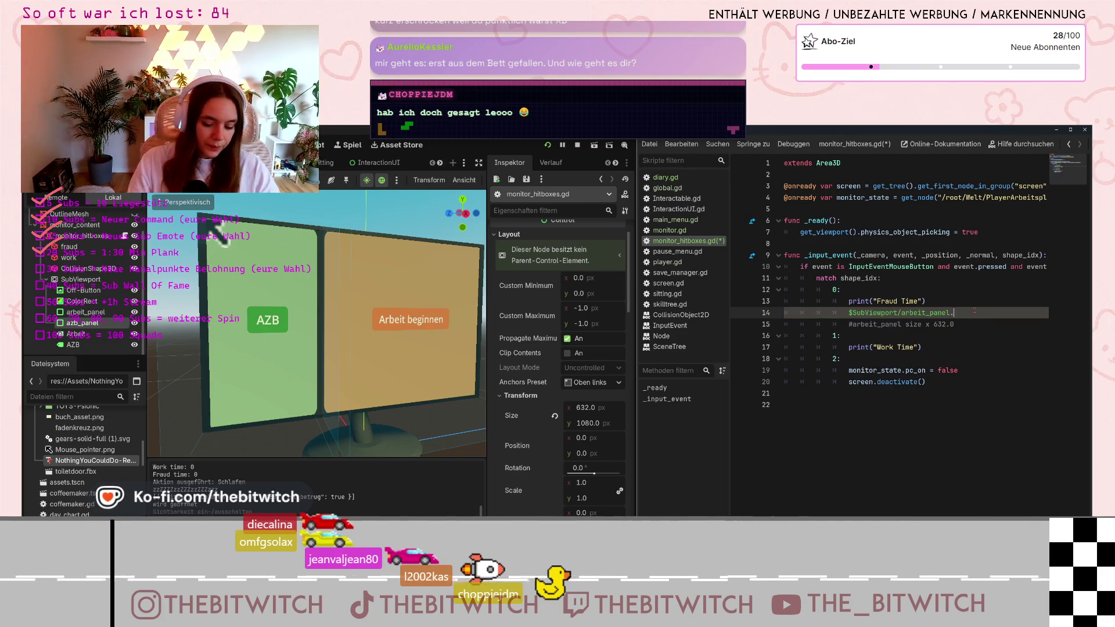
{"action": "type", "text": "."}
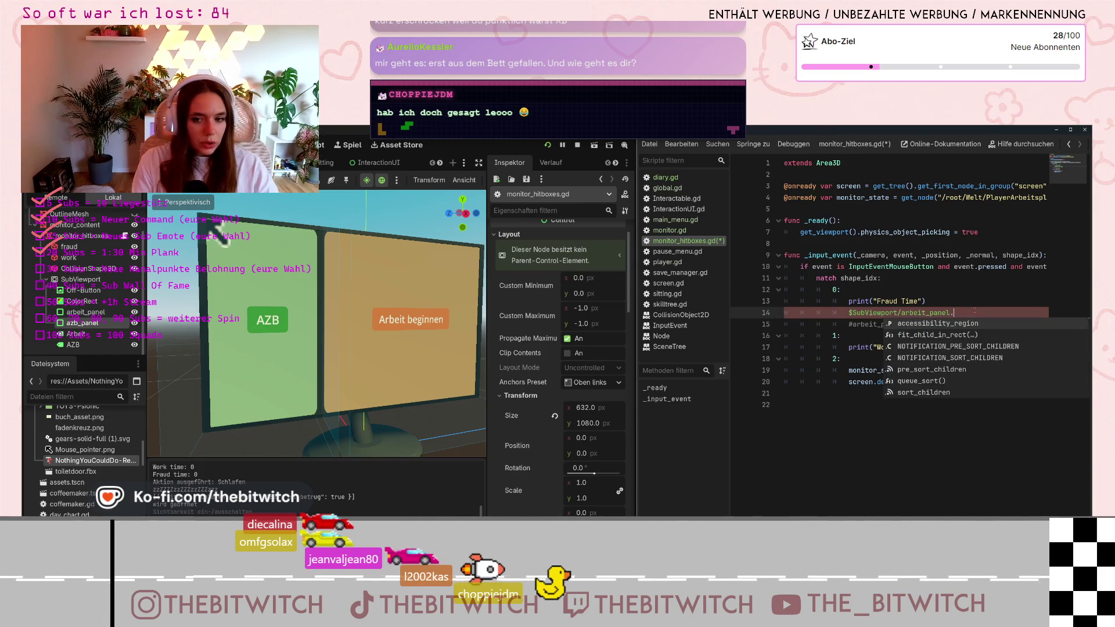
{"action": "type", "text": "size"}
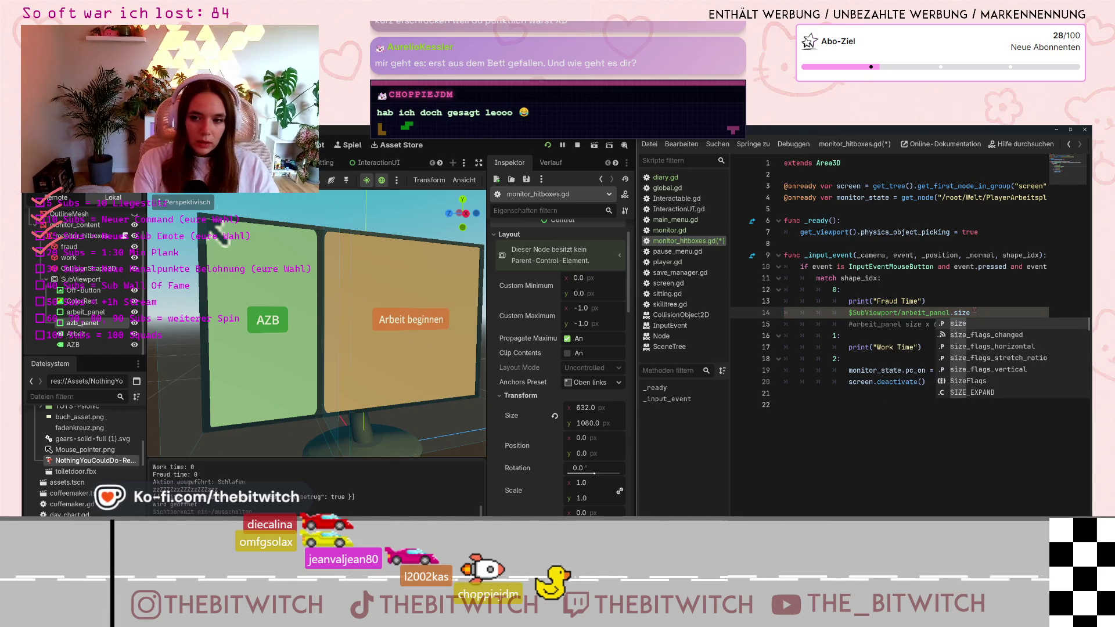
{"action": "type", "text": "("}
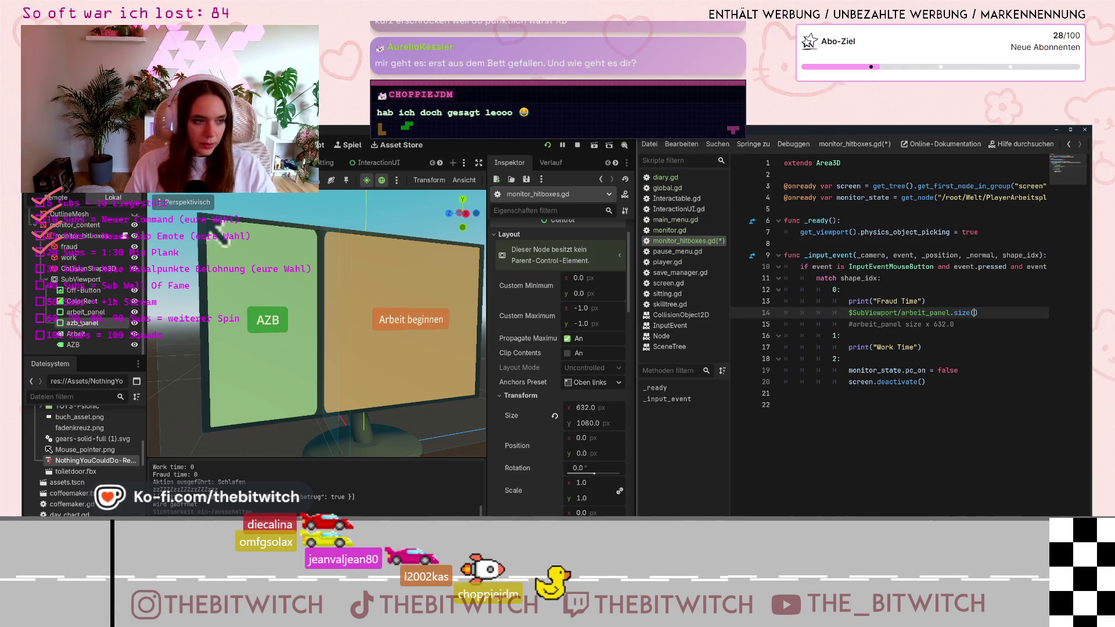
{"action": "left_click", "coordinate": [85, 312]}
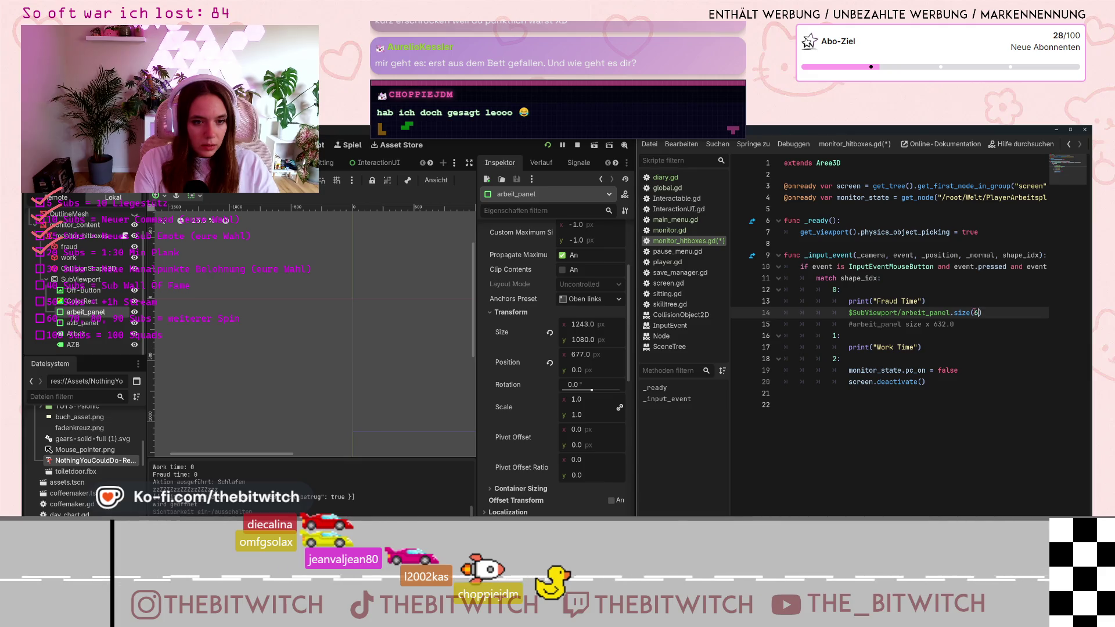
Complete line 14 as size(632,1080), then save and rerun the game.
{"action": "type", "text": "2,1080"}
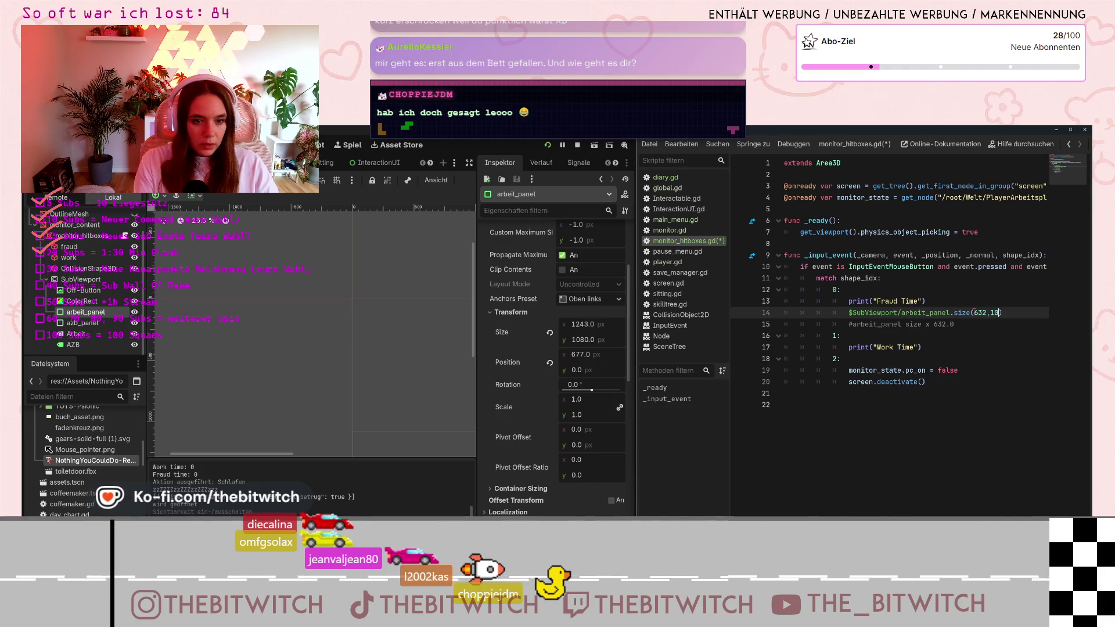
{"action": "left_click", "coordinate": [960, 362]}
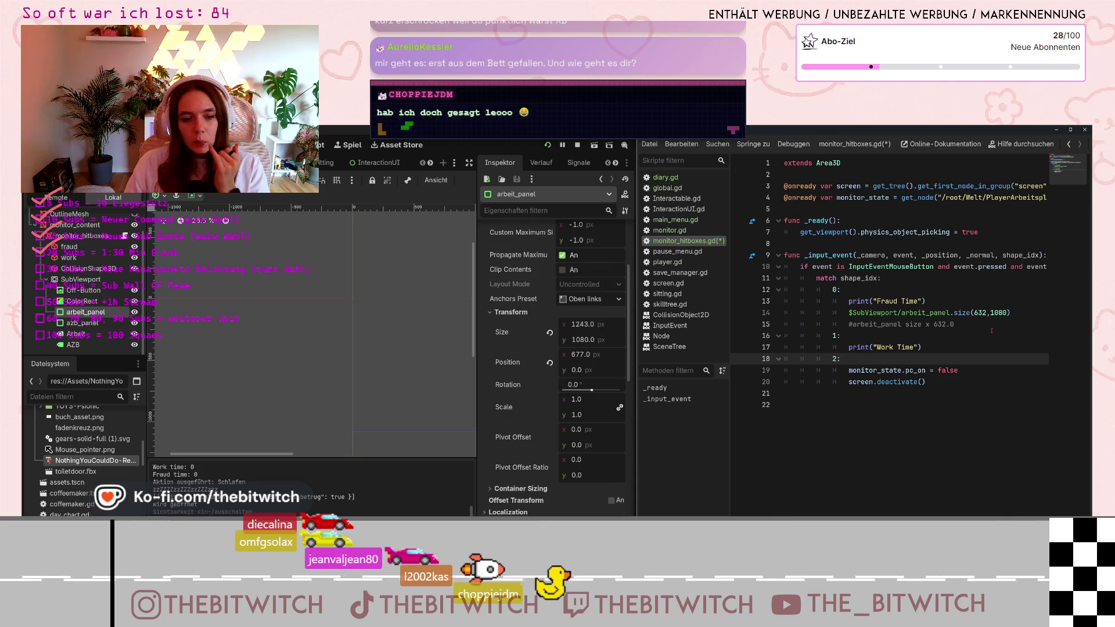
{"action": "left_click", "coordinate": [577, 145]}
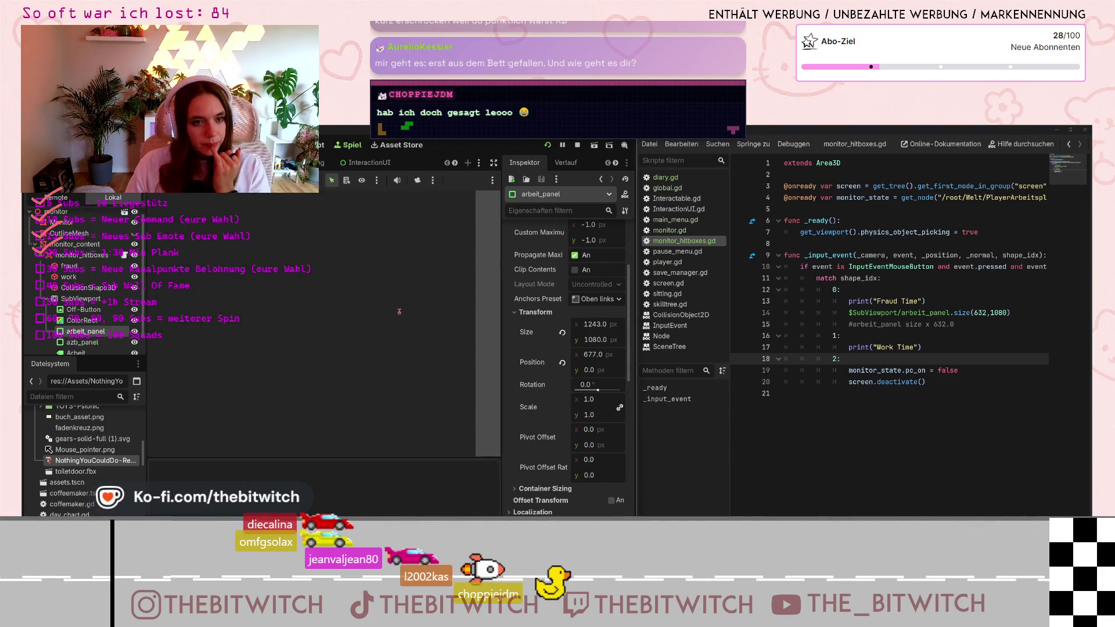
Load the save, sit at the desk and click a monitor panel, hitting the nonexistent 'size' error.
{"action": "left_click", "coordinate": [344, 320]}
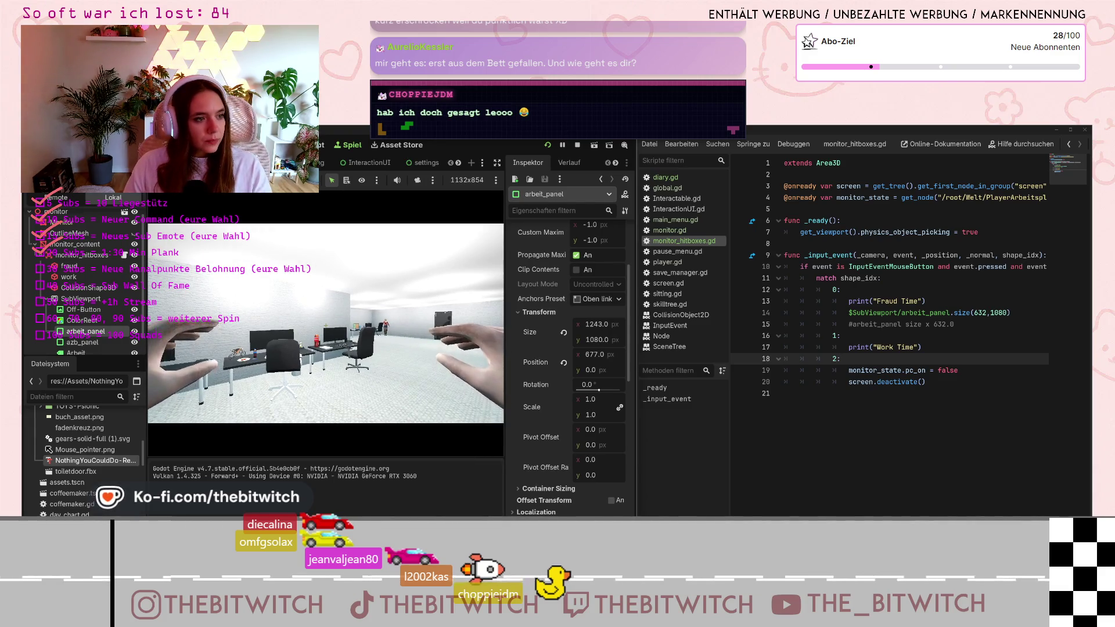
{"action": "key", "text": "Escape"}
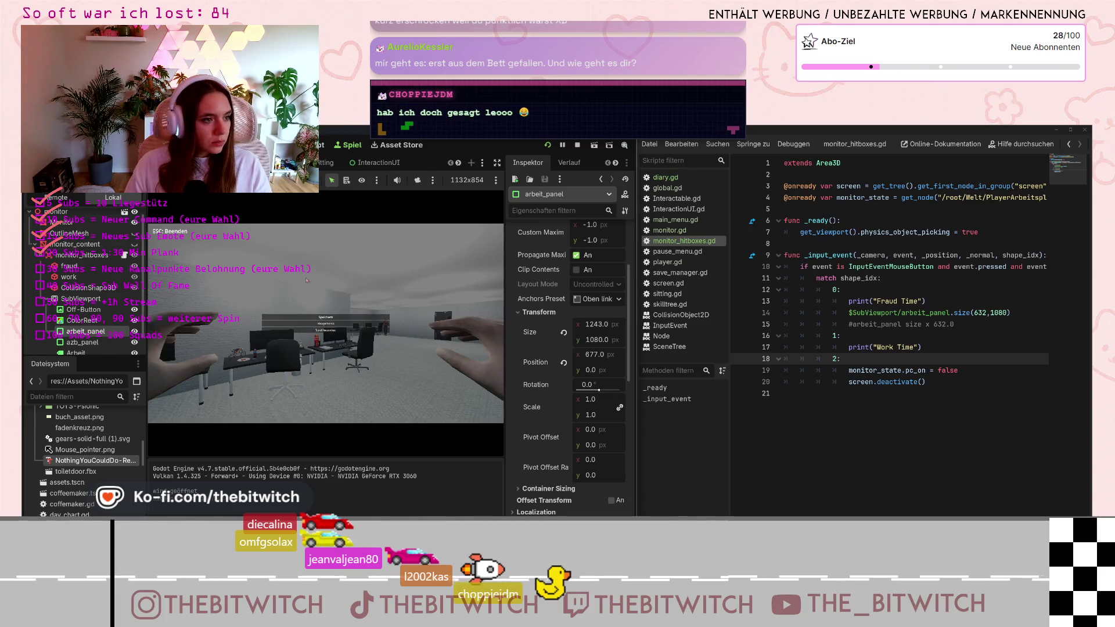
{"action": "key", "text": "Escape"}
{"action": "key", "text": "w"}
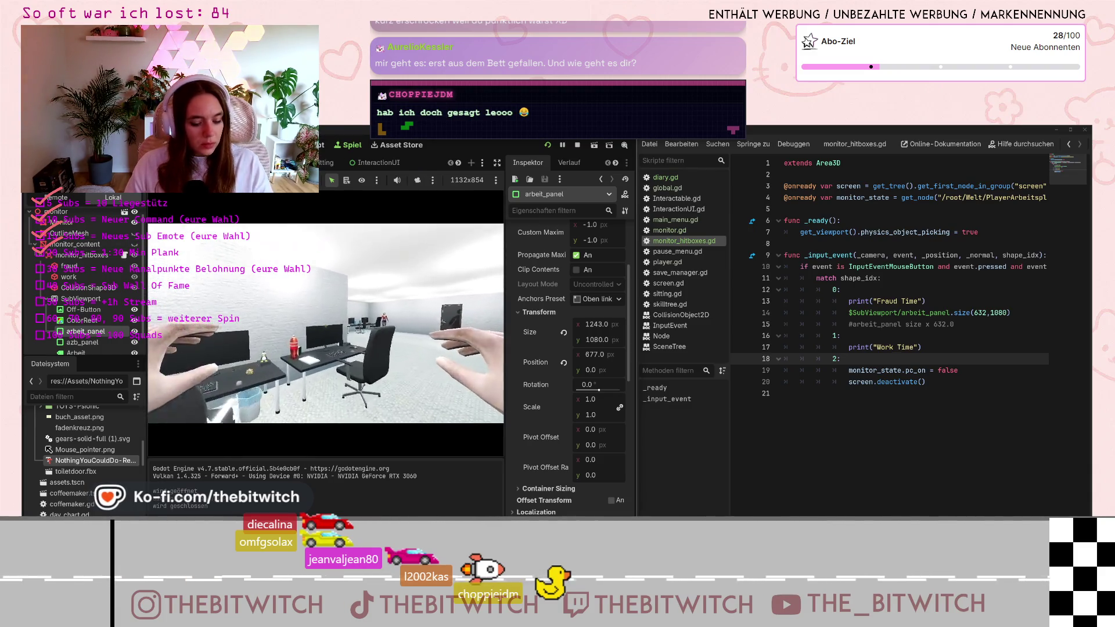
{"action": "key", "text": "e"}
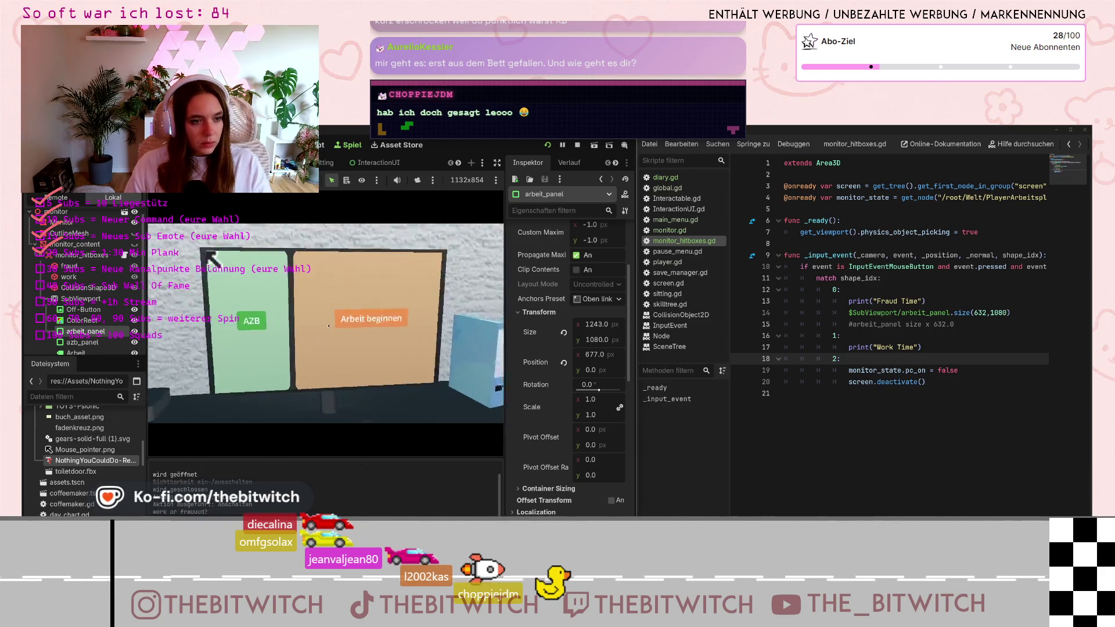
{"action": "left_click", "coordinate": [342, 347]}
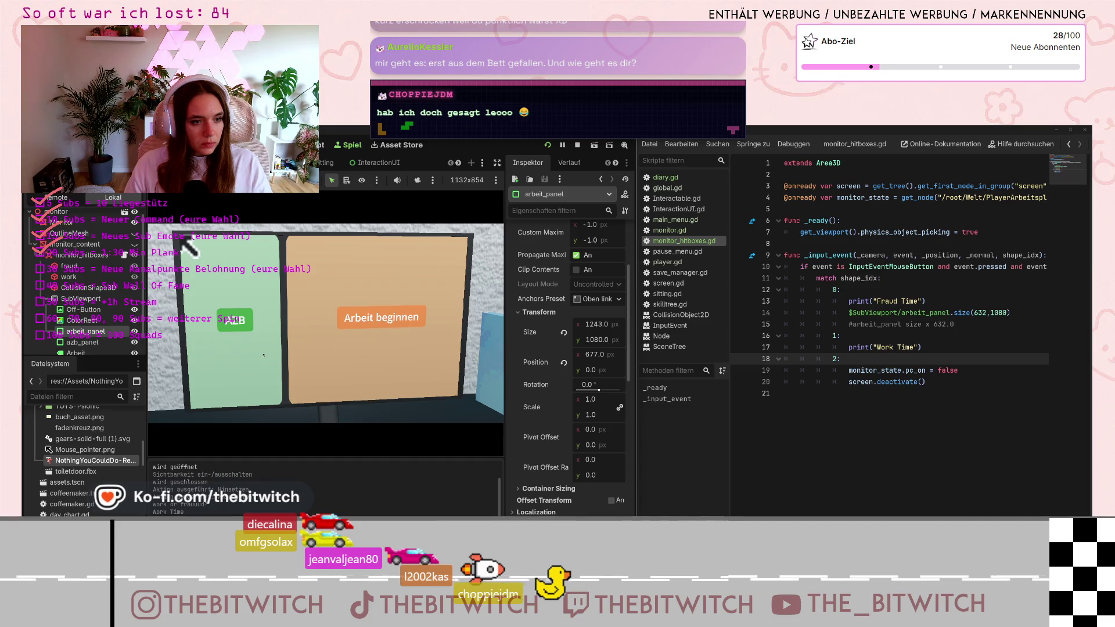
{"action": "left_click", "coordinate": [181, 239]}
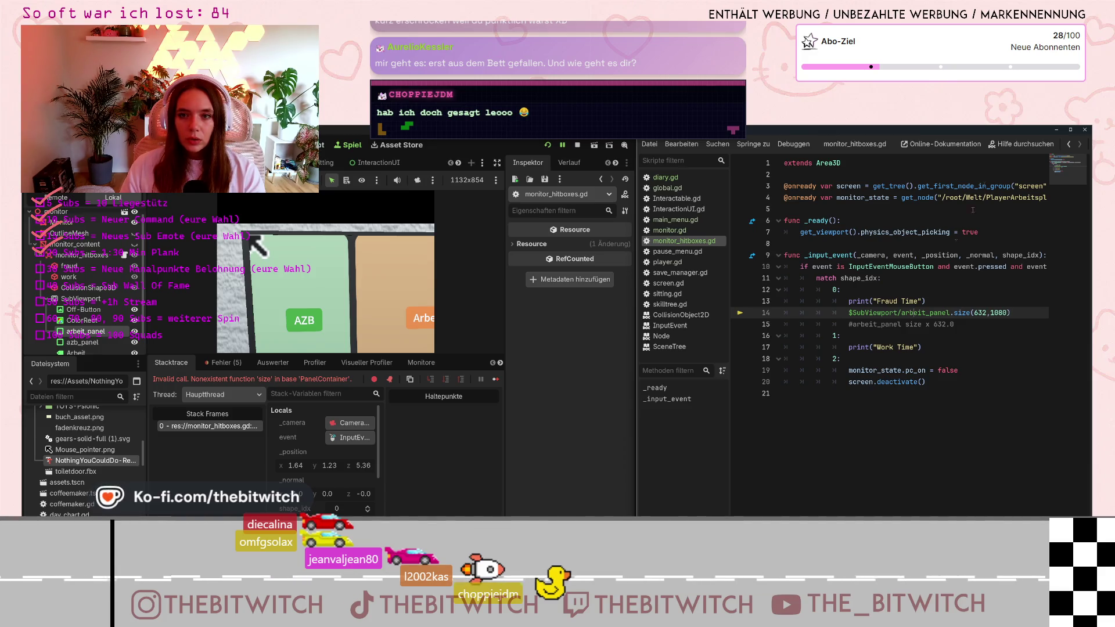
Search the help for PanelContainer and read its class reference.
{"action": "left_click", "coordinate": [1021, 144]}
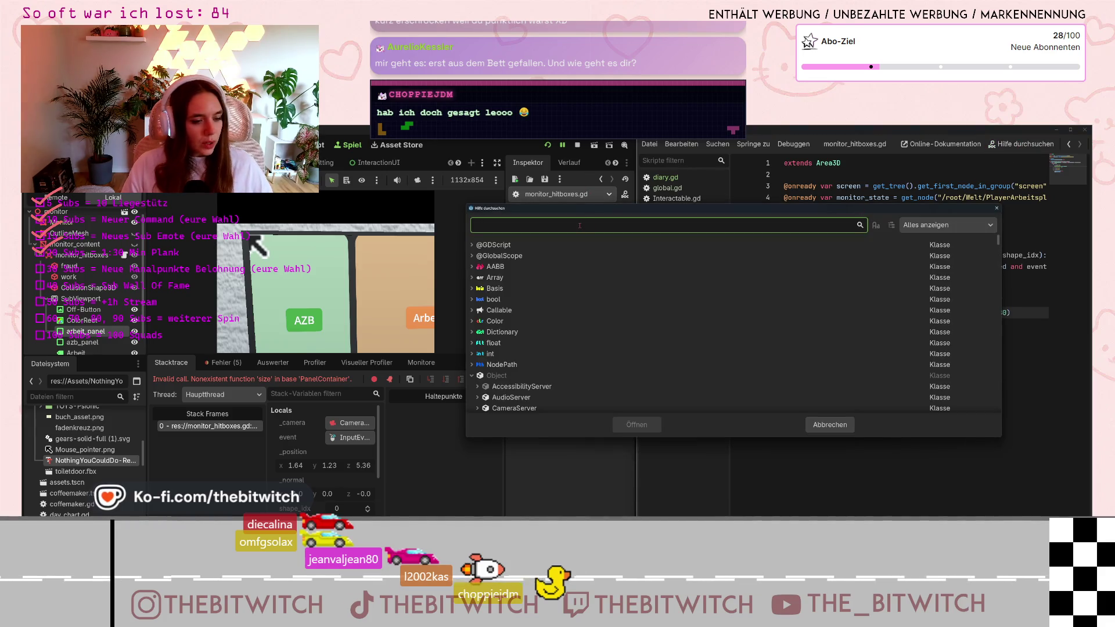
{"action": "type", "text": "PanelContainer"}
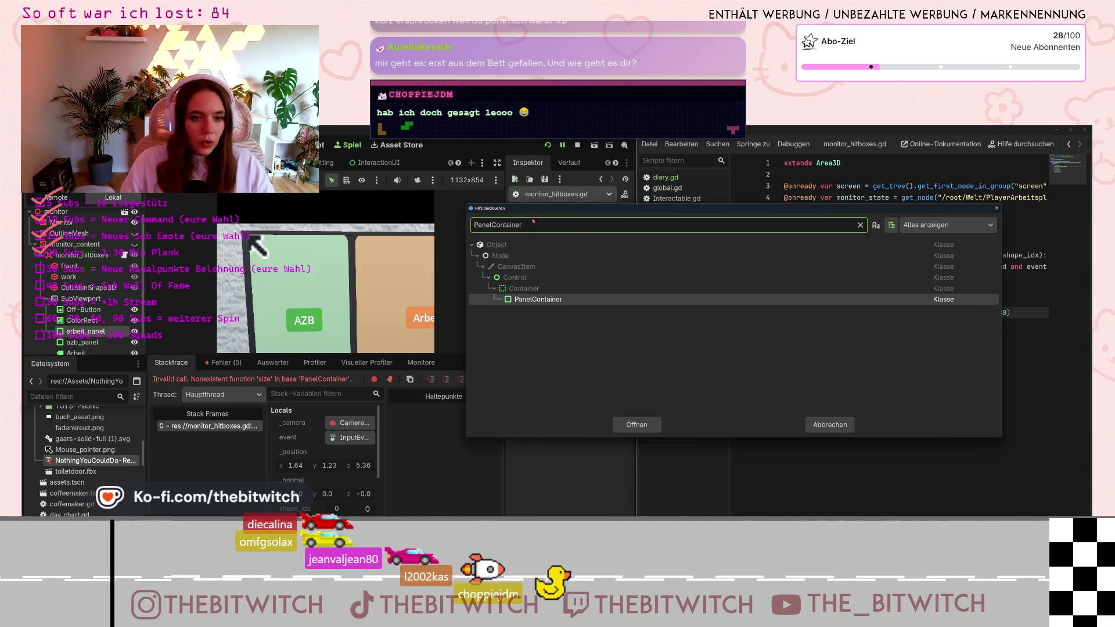
{"action": "double_click", "coordinate": [946, 299]}
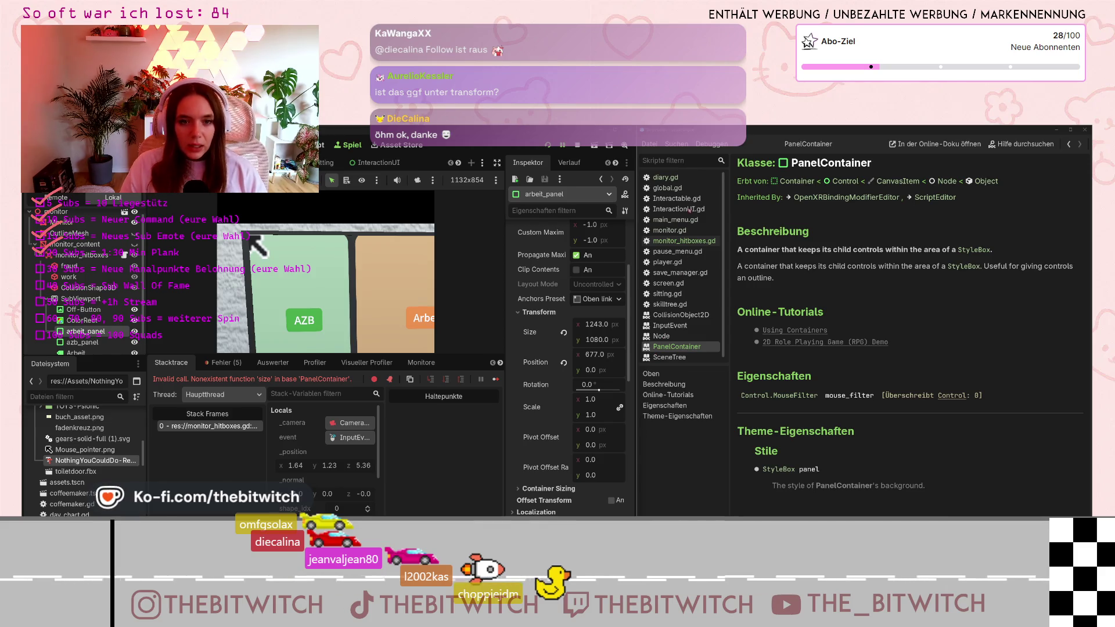
{"action": "left_click", "coordinate": [665, 177]}
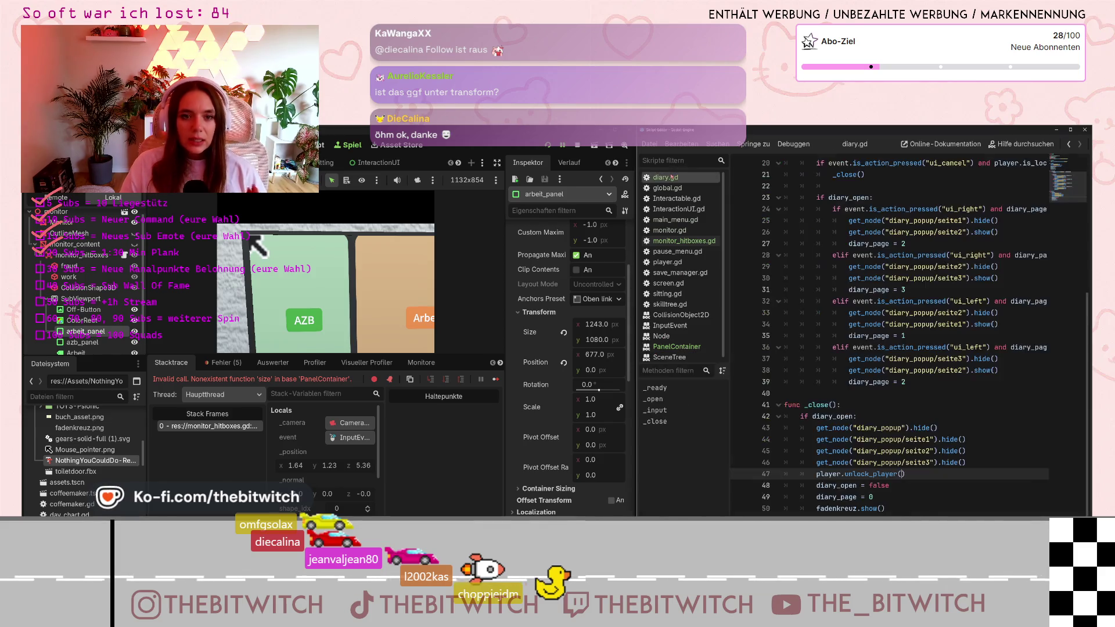
In monitor_hitboxes.gd, inspect the size call on line 14 to show its Control.size documentation.
{"action": "left_click", "coordinate": [675, 242]}
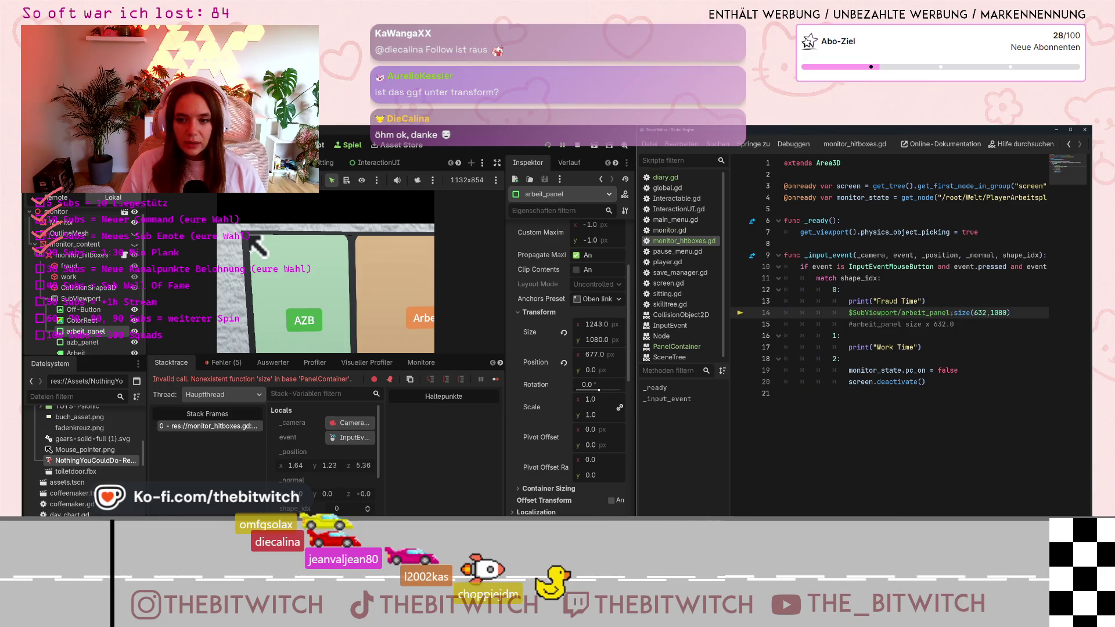
{"action": "left_click", "coordinate": [970, 313]}
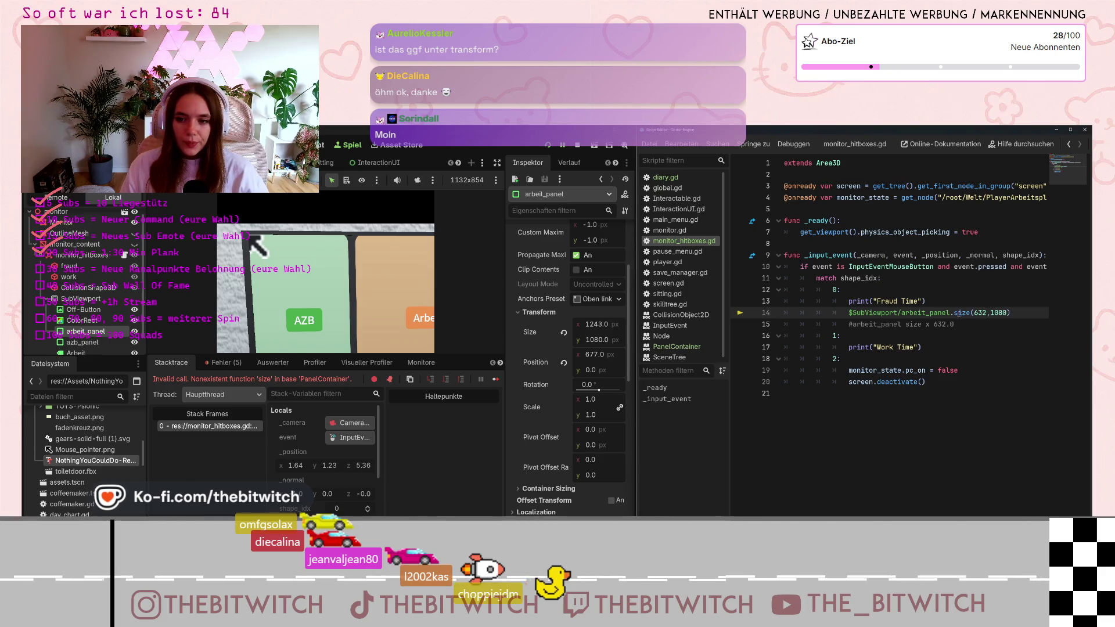
{"action": "double_click", "coordinate": [964, 313]}
{"action": "left_click", "coordinate": [966, 313]}
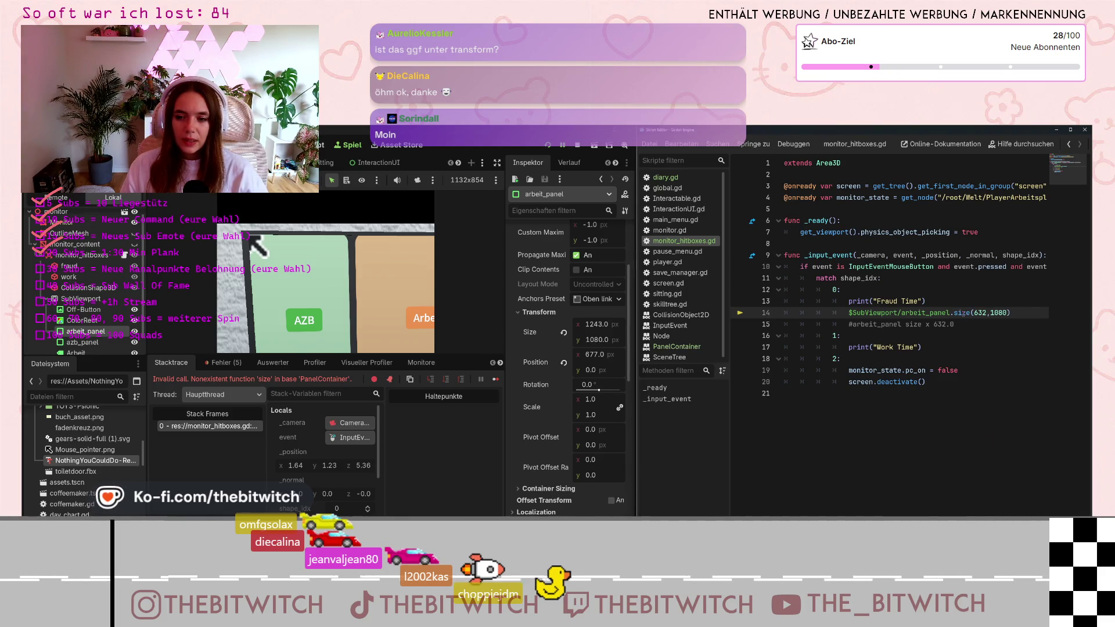
{"action": "mouse_move", "coordinate": [963, 313]}
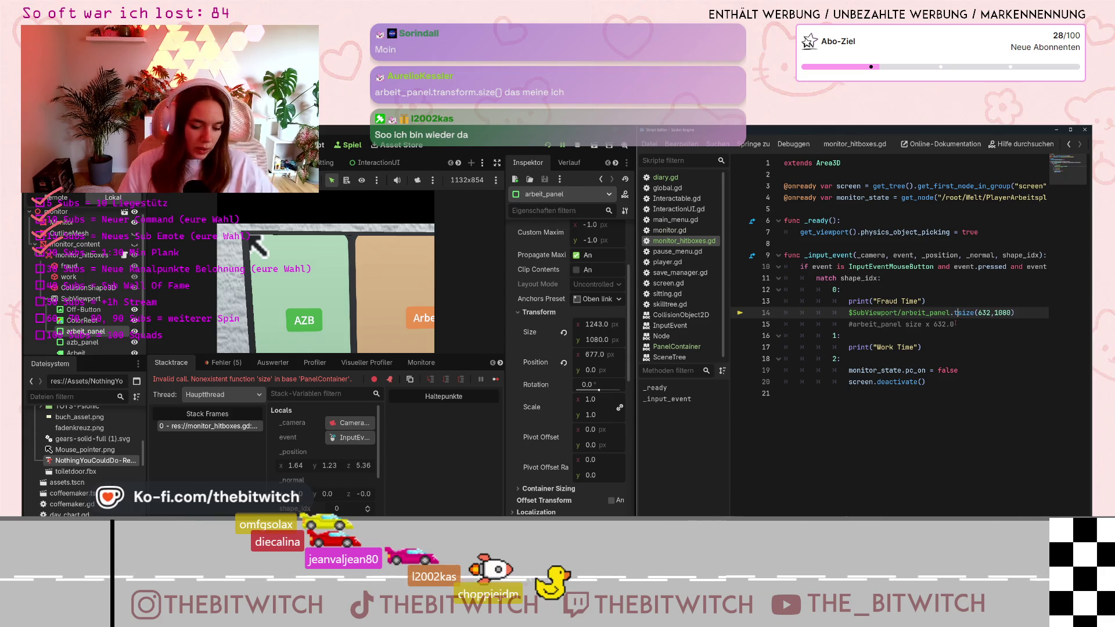
Change line 14 to arbeit_panel.transform.size(632,1080) and save the script.
{"action": "type", "text": "transform."}
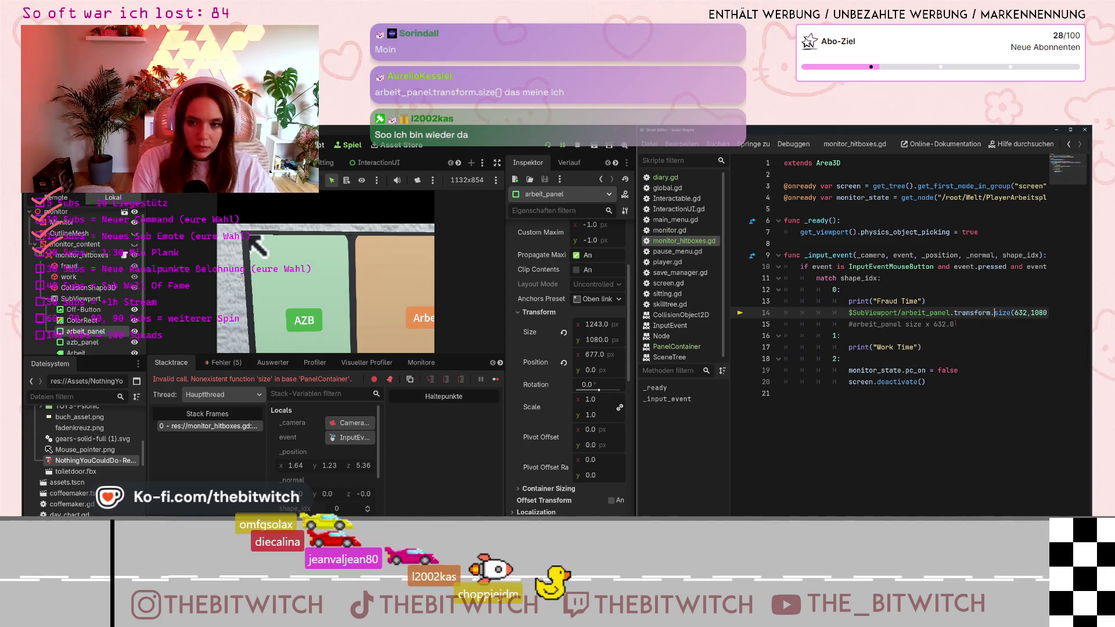
{"action": "left_click", "coordinate": [950, 359]}
{"action": "key", "text": "ctrl+s"}
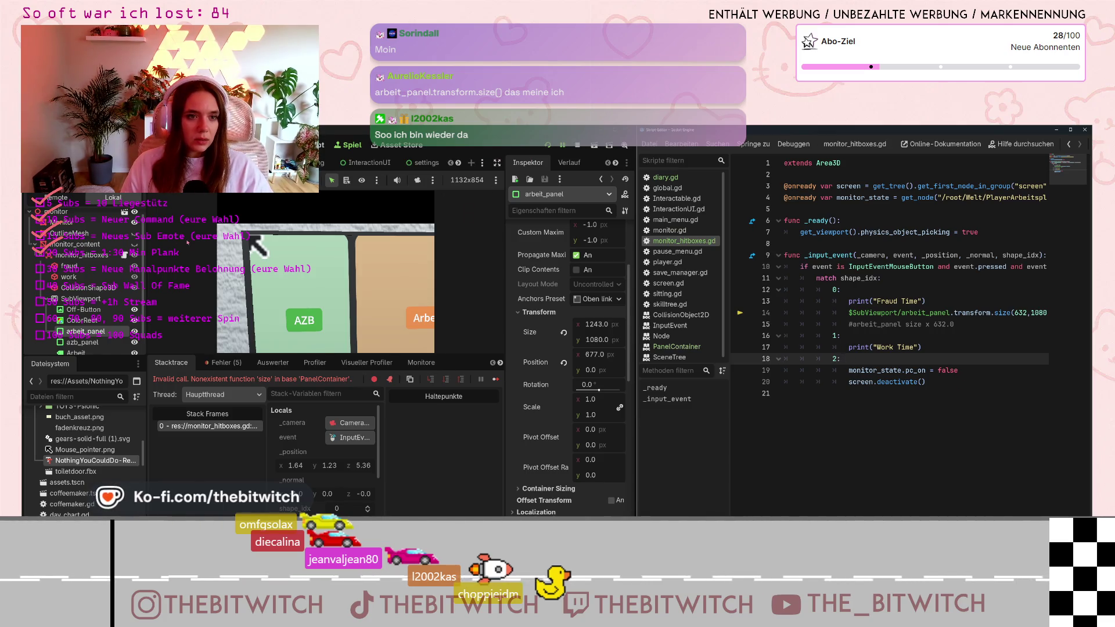
Restart the game, load the save, sit at the desk and click the AZB panel to test.
{"action": "left_click", "coordinate": [548, 149]}
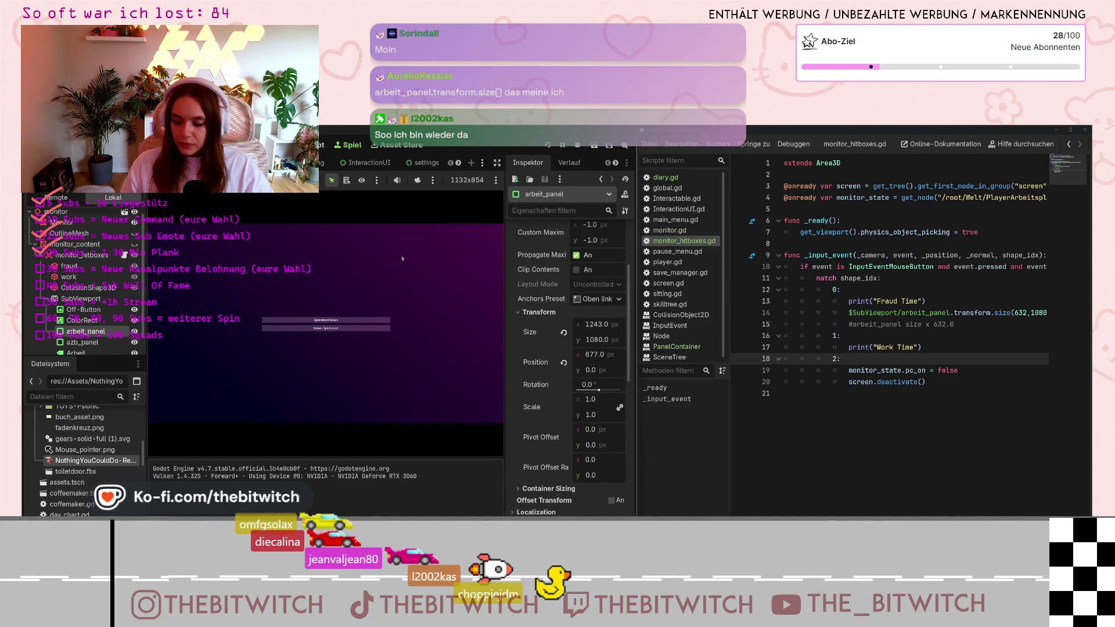
{"action": "left_click", "coordinate": [322, 321]}
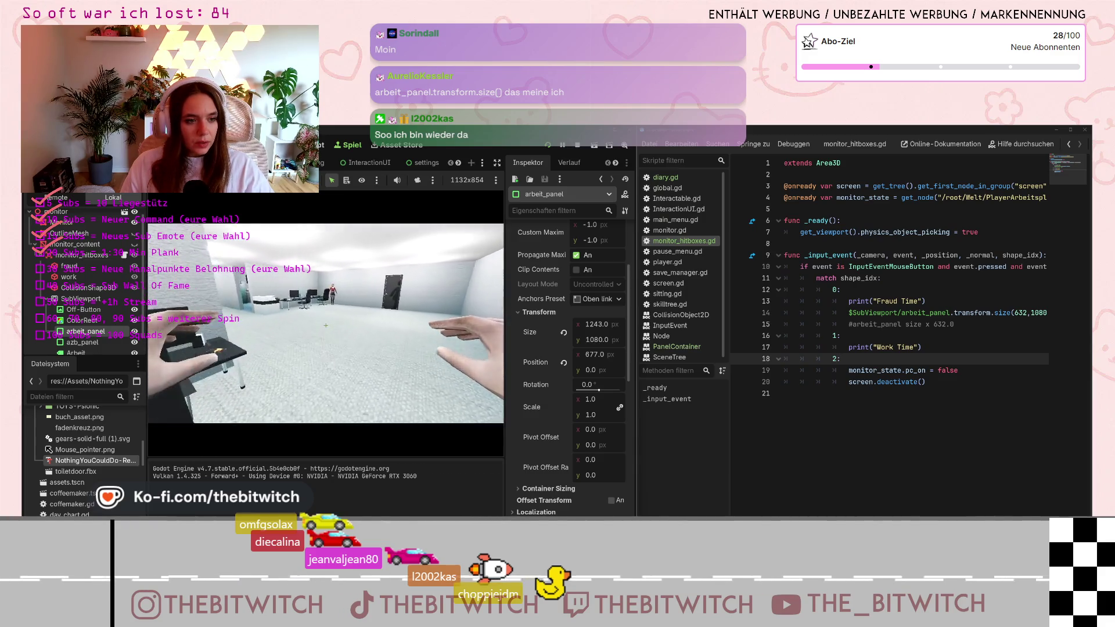
{"action": "left_click", "coordinate": [325, 325]}
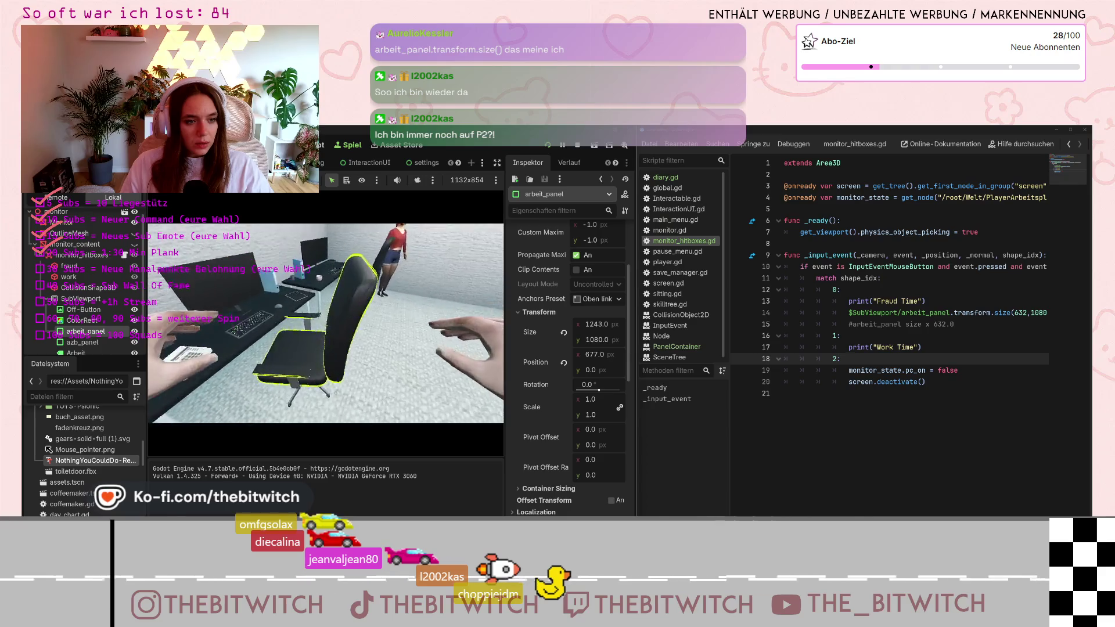
{"action": "left_click", "coordinate": [326, 325]}
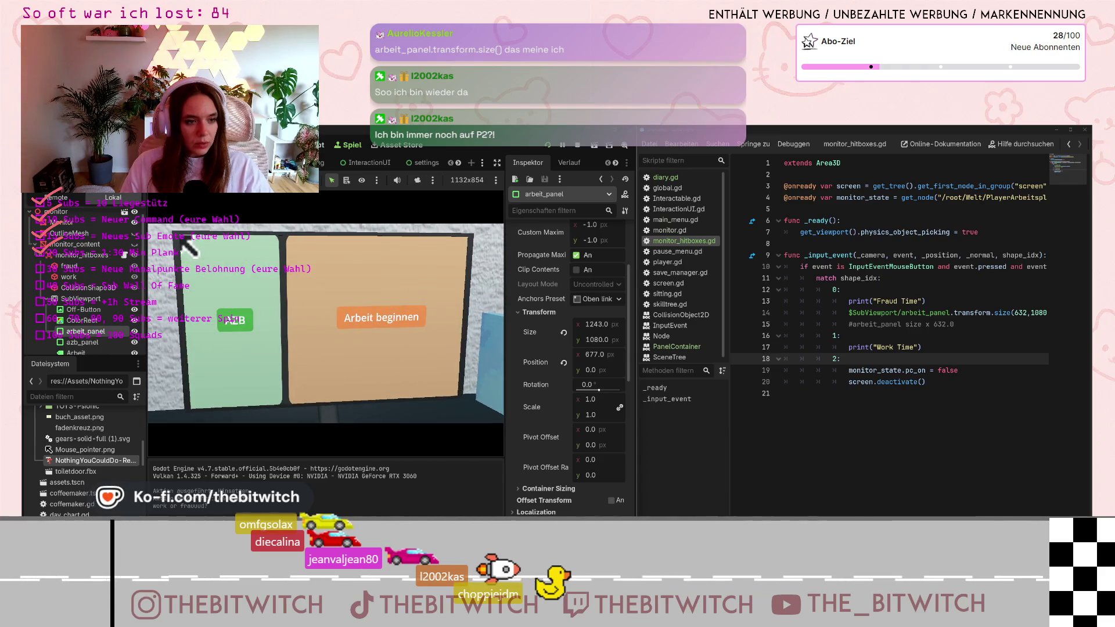
{"action": "left_click", "coordinate": [188, 249]}
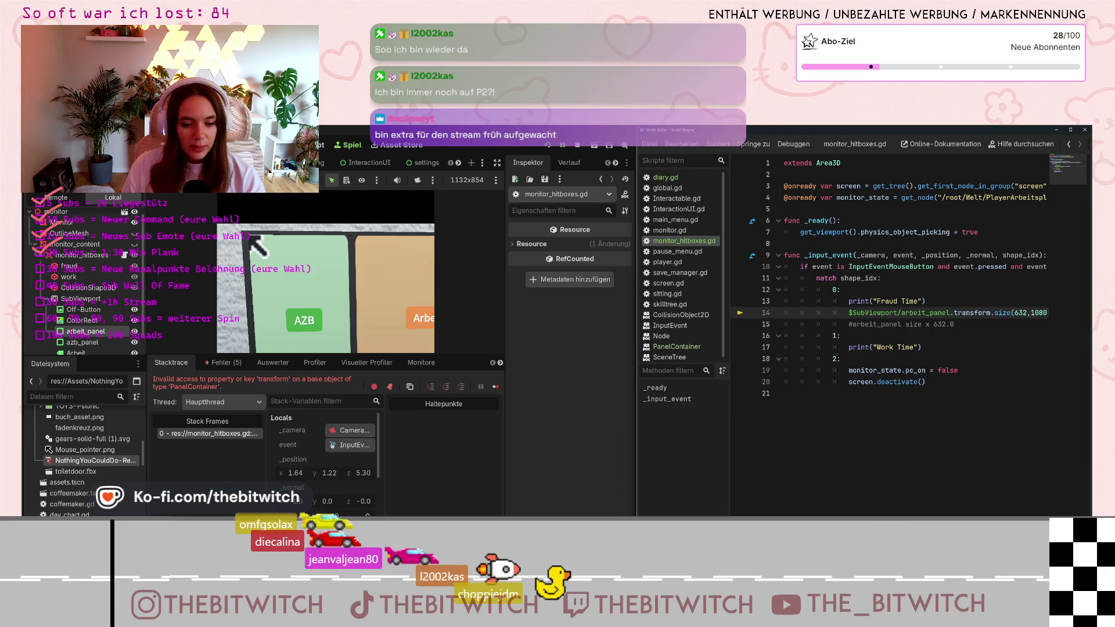
{"action": "key", "text": "alt+Tab"}
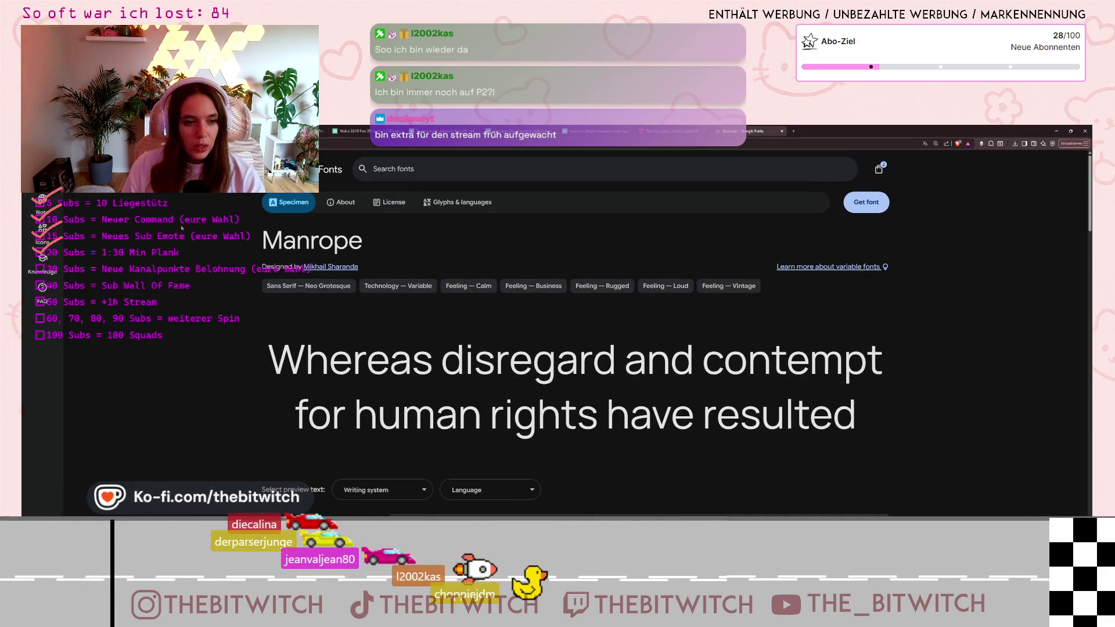
Spin the Picker Wheel, landing on '20 Min stehen', and dismiss the result.
{"action": "key", "text": "ctrl+1"}
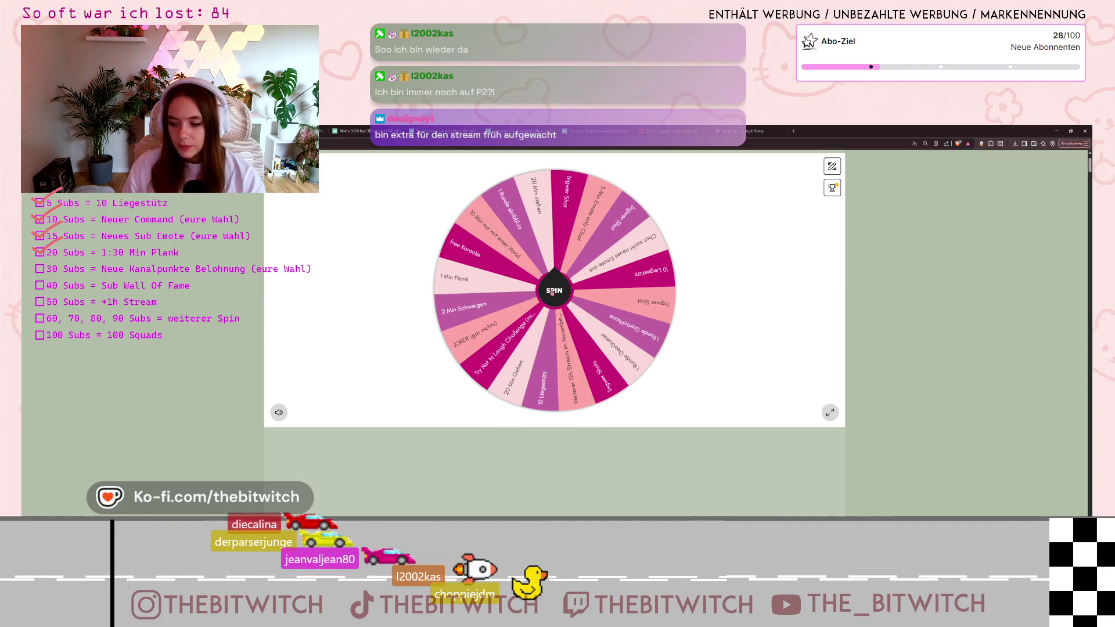
{"action": "left_click", "coordinate": [553, 293]}
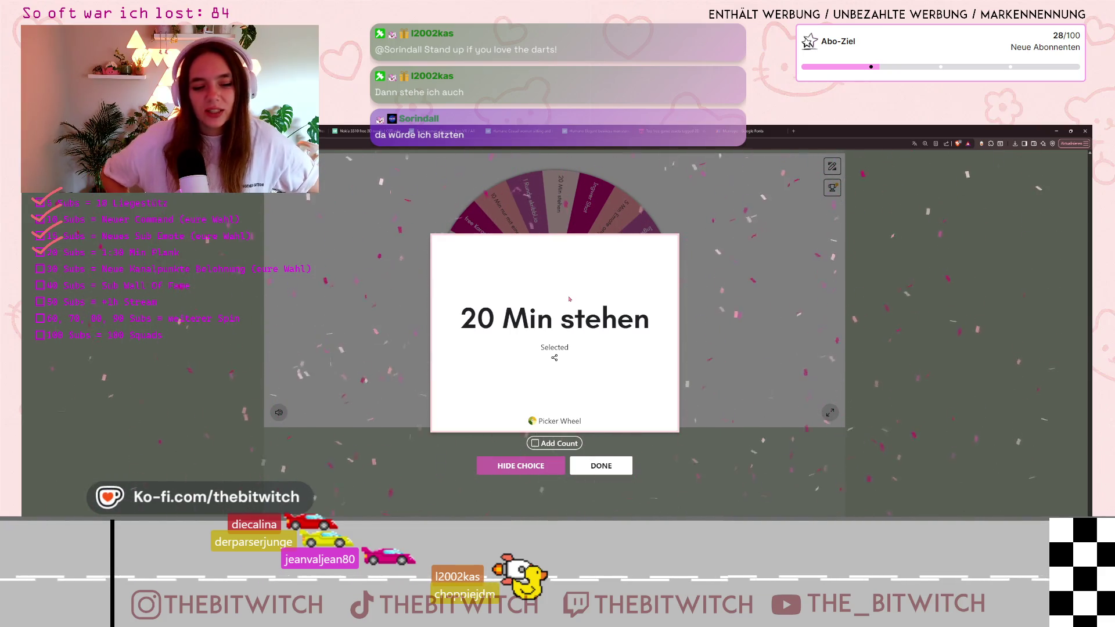
{"action": "left_click", "coordinate": [543, 465]}
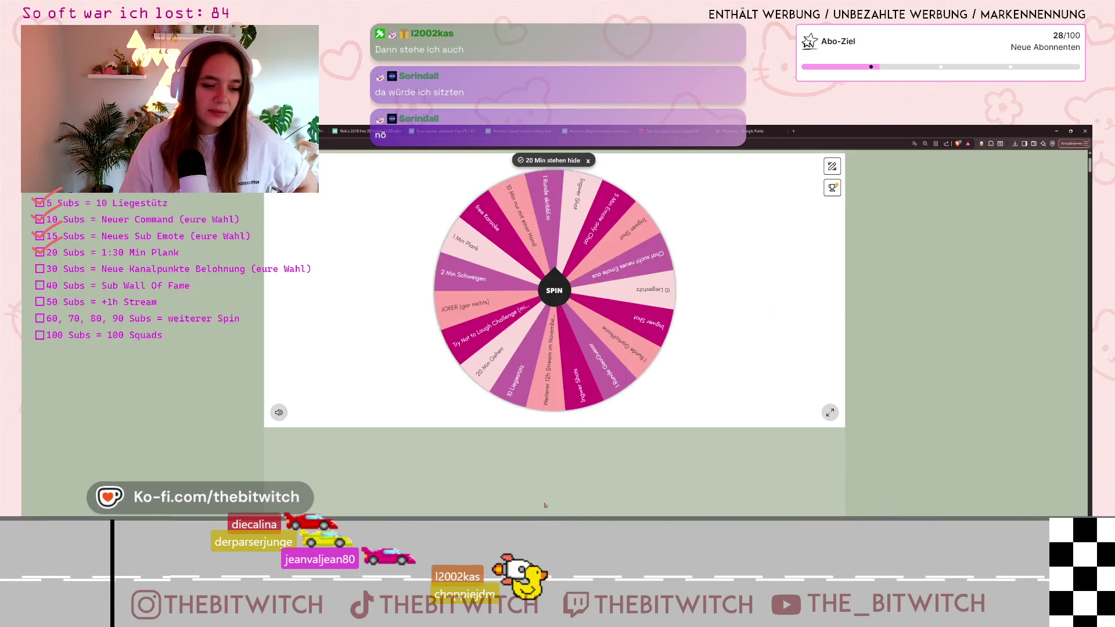
Shuffle the wheel's entries in the Inputs editor and switch back to Godot.
{"action": "left_click", "coordinate": [831, 166]}
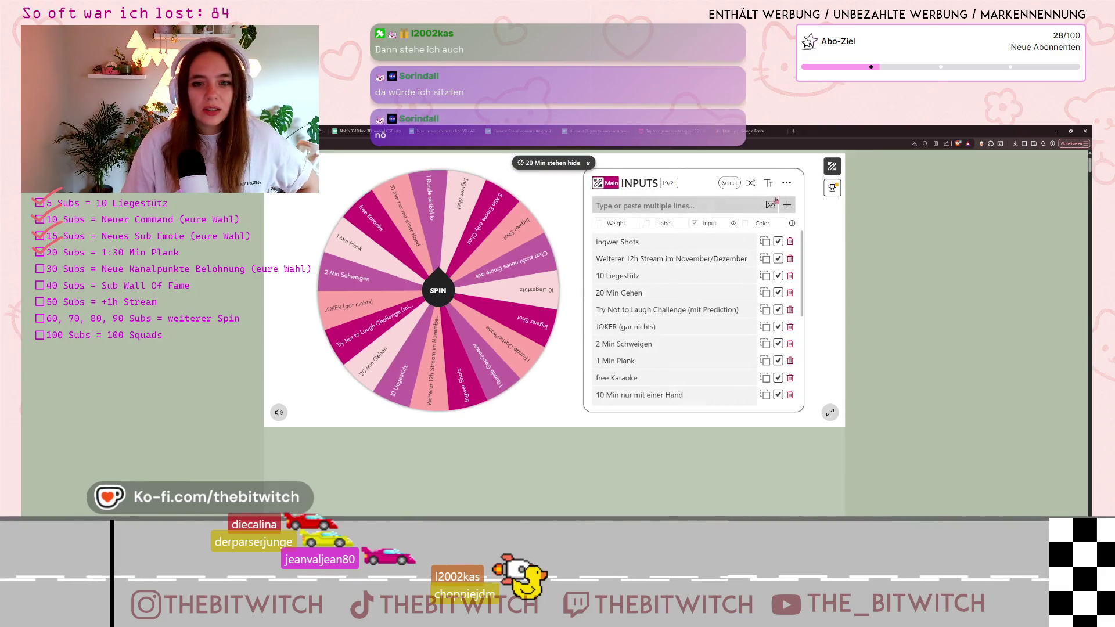
{"action": "left_click", "coordinate": [750, 182]}
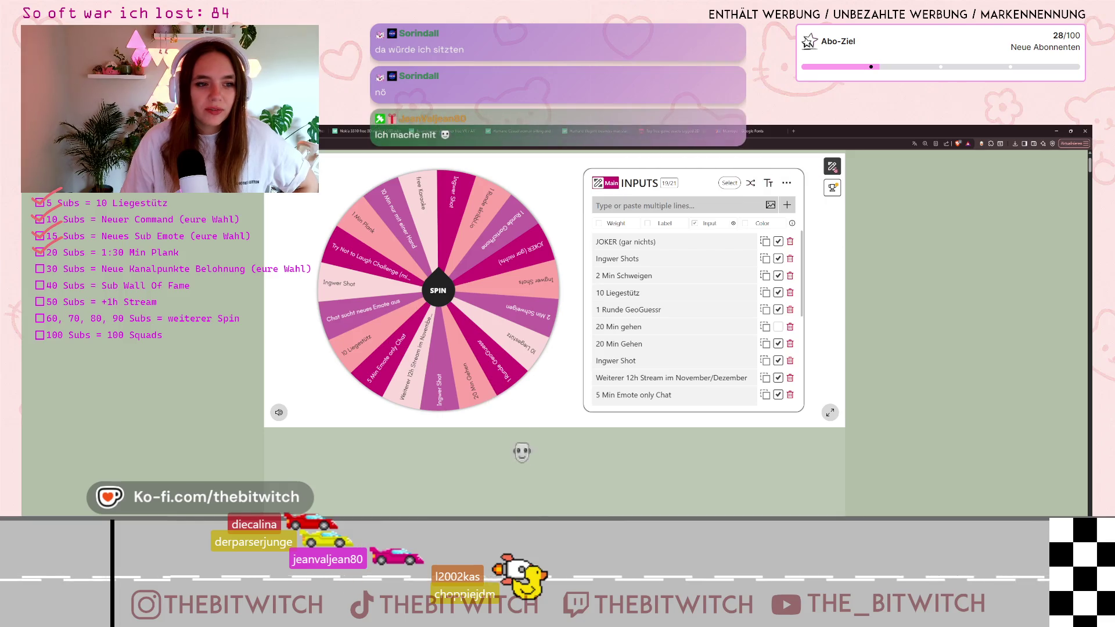
{"action": "left_click", "coordinate": [831, 166]}
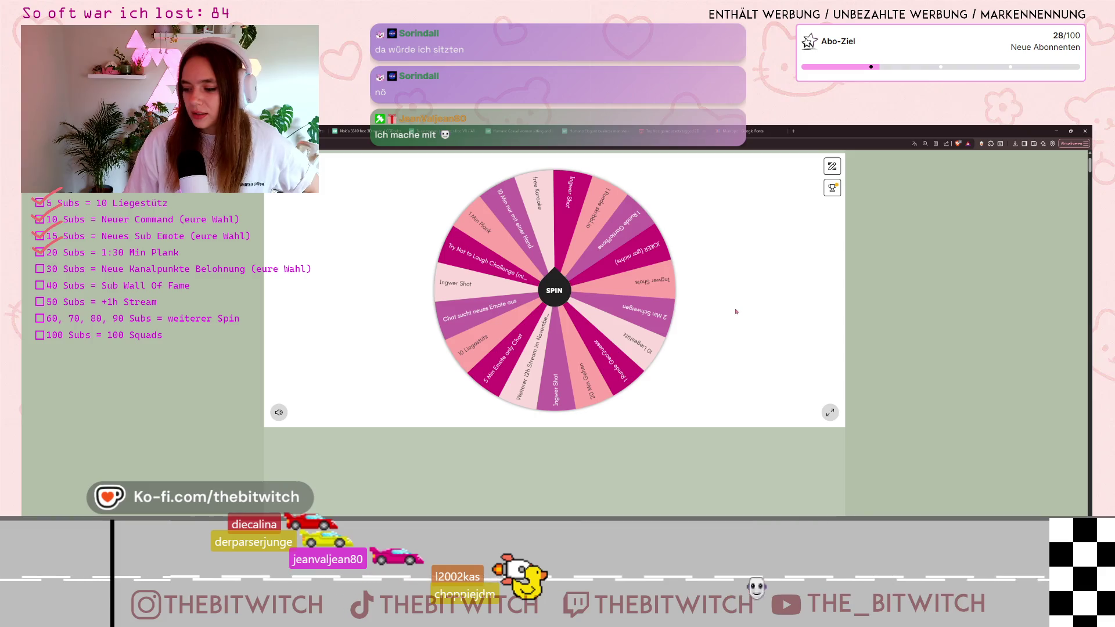
{"action": "key", "text": "alt+Tab"}
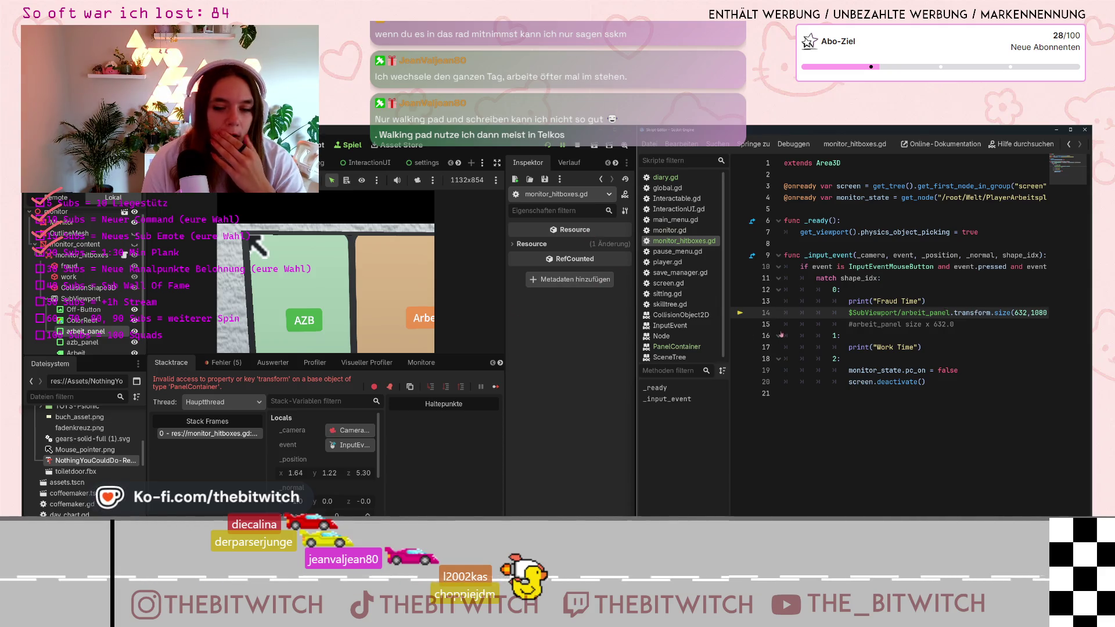
Browse the SceneTree and Node class documentation pages.
{"action": "scroll", "coordinate": [679, 346], "scroll_direction": "down", "scroll_amount": 1}
{"action": "left_click", "coordinate": [673, 354]}
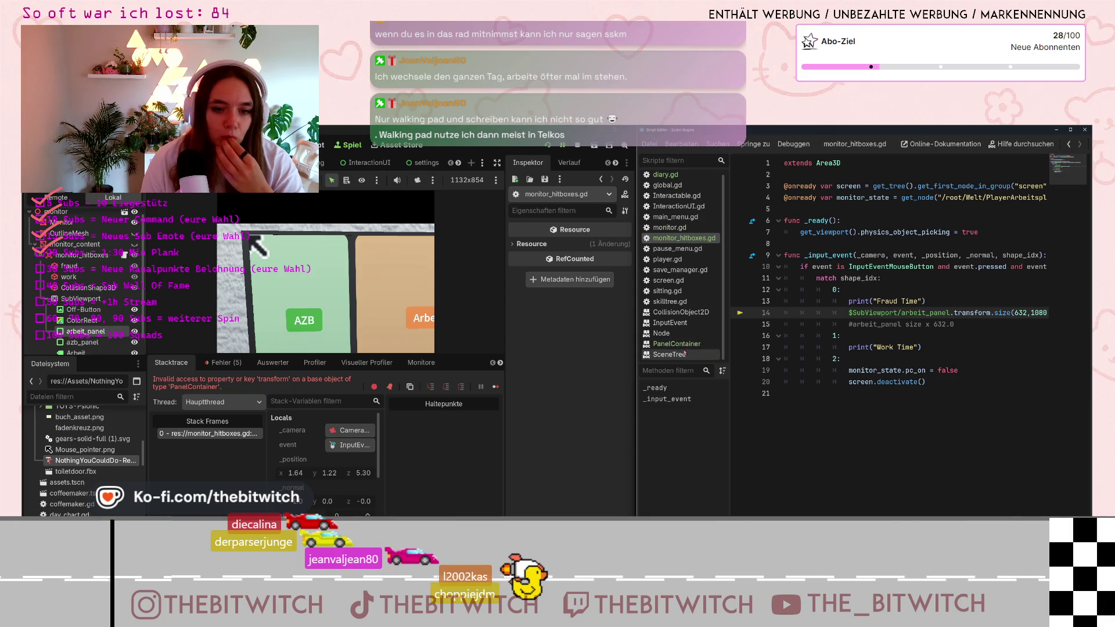
{"action": "left_click", "coordinate": [689, 338]}
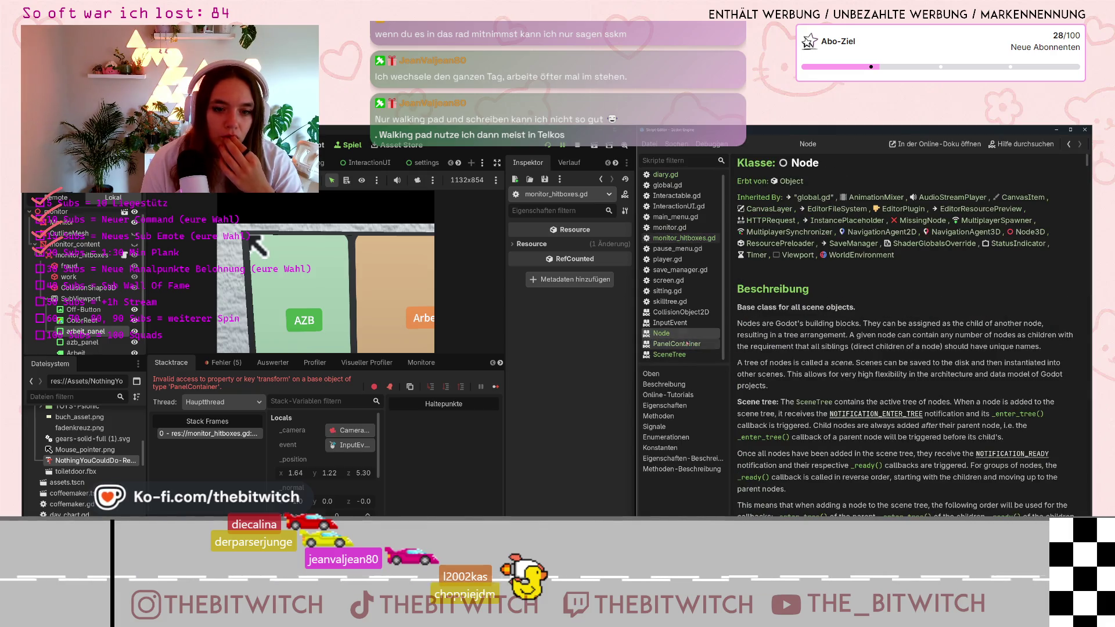
Close diary.gd, return to monitor_hitboxes.gd, and search the help for PanelContainer.
{"action": "left_click", "coordinate": [682, 175]}
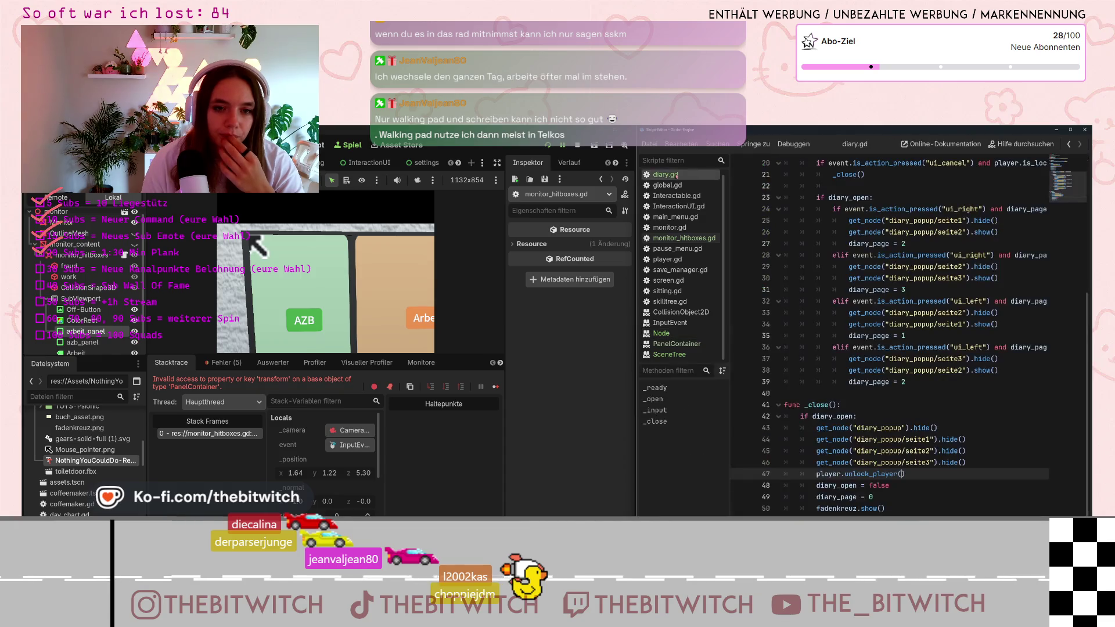
{"action": "right_click", "coordinate": [704, 178]}
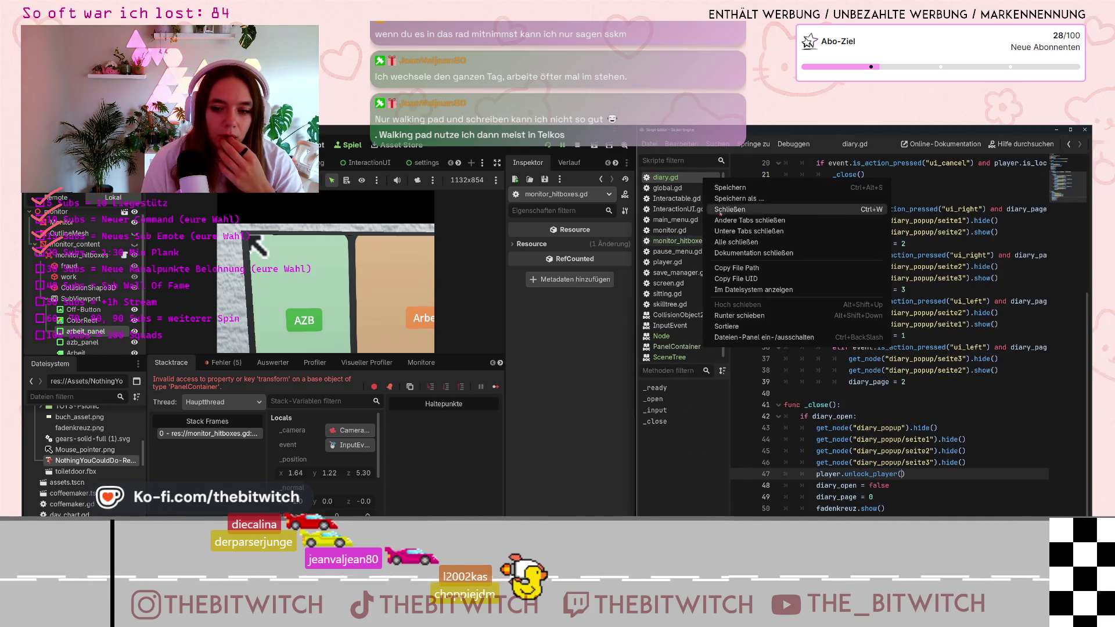
{"action": "left_click", "coordinate": [730, 209]}
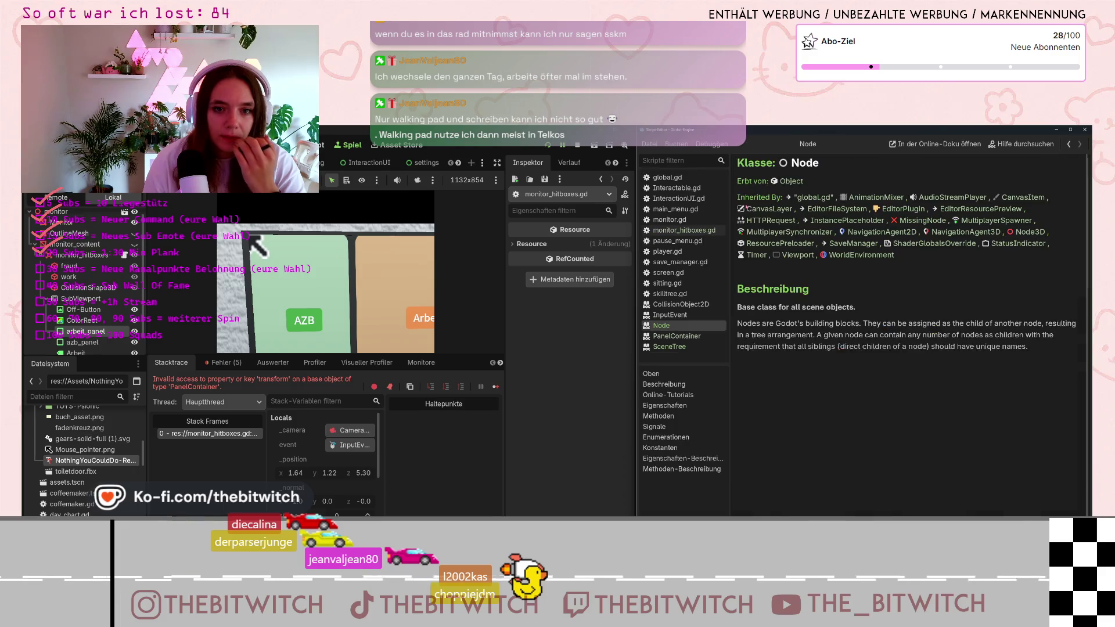
{"action": "left_click", "coordinate": [684, 230]}
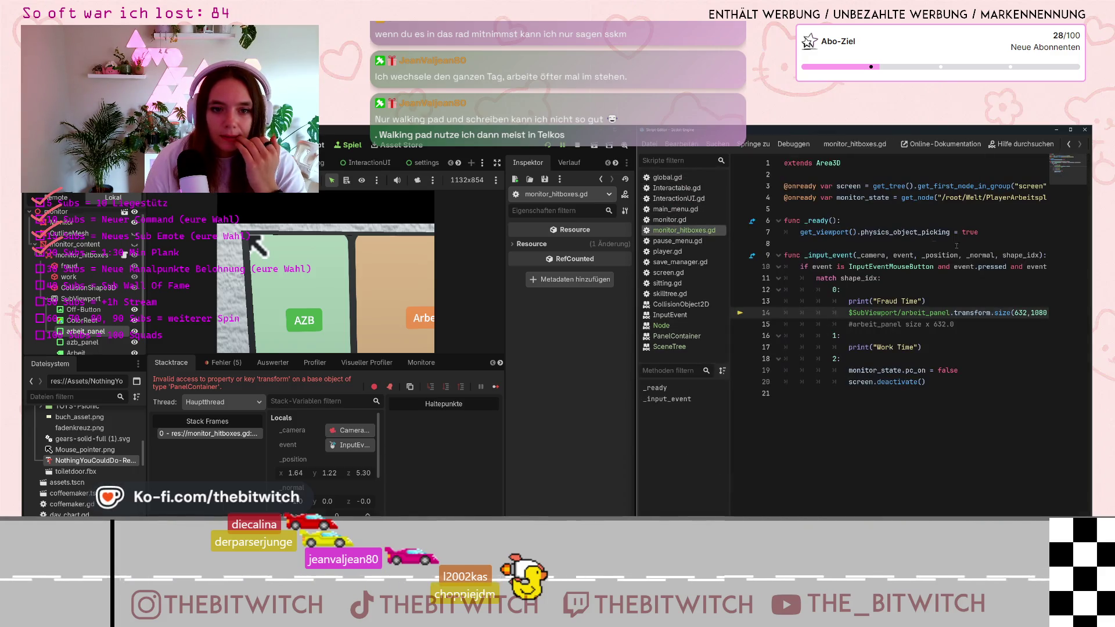
{"action": "left_click", "coordinate": [1021, 144]}
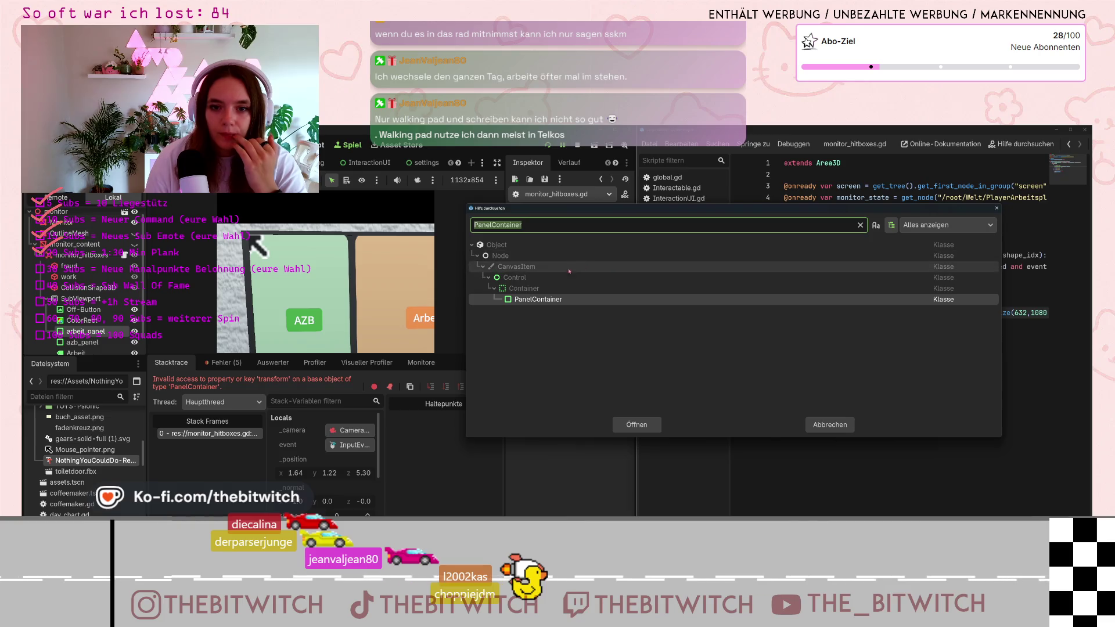
Open the PanelContainer class reference from the help search results.
{"action": "double_click", "coordinate": [542, 300]}
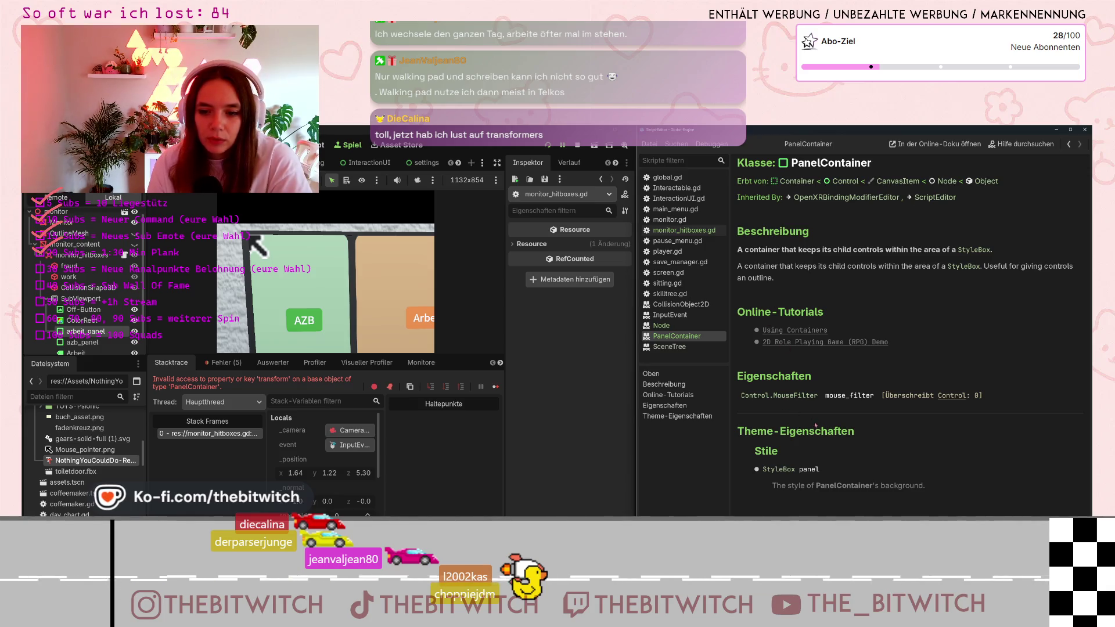
Read through the StyleBox class reference, then return to the PanelContainer page.
{"action": "left_click", "coordinate": [770, 471]}
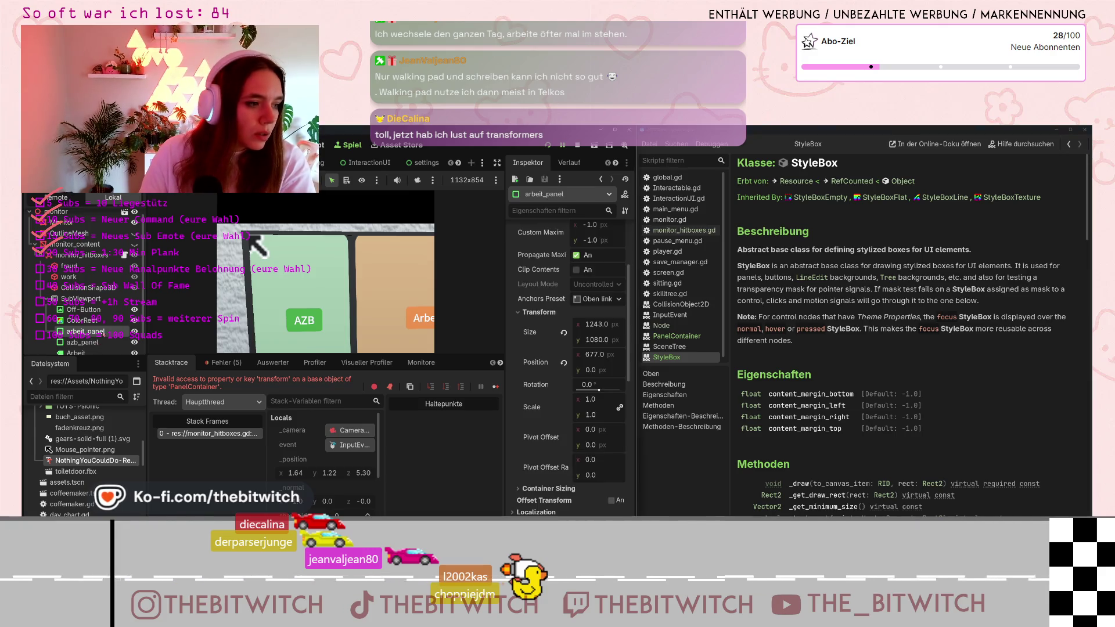
{"action": "scroll", "coordinate": [530, 289], "scroll_direction": "up", "scroll_amount": 4}
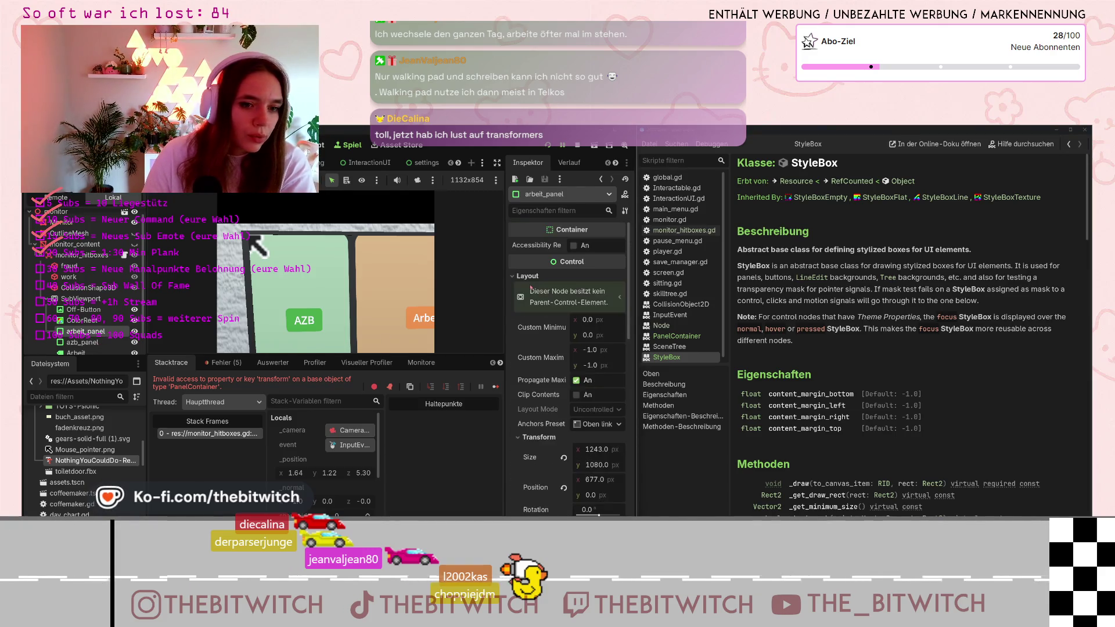
{"action": "scroll", "coordinate": [531, 289], "scroll_direction": "down", "scroll_amount": 10}
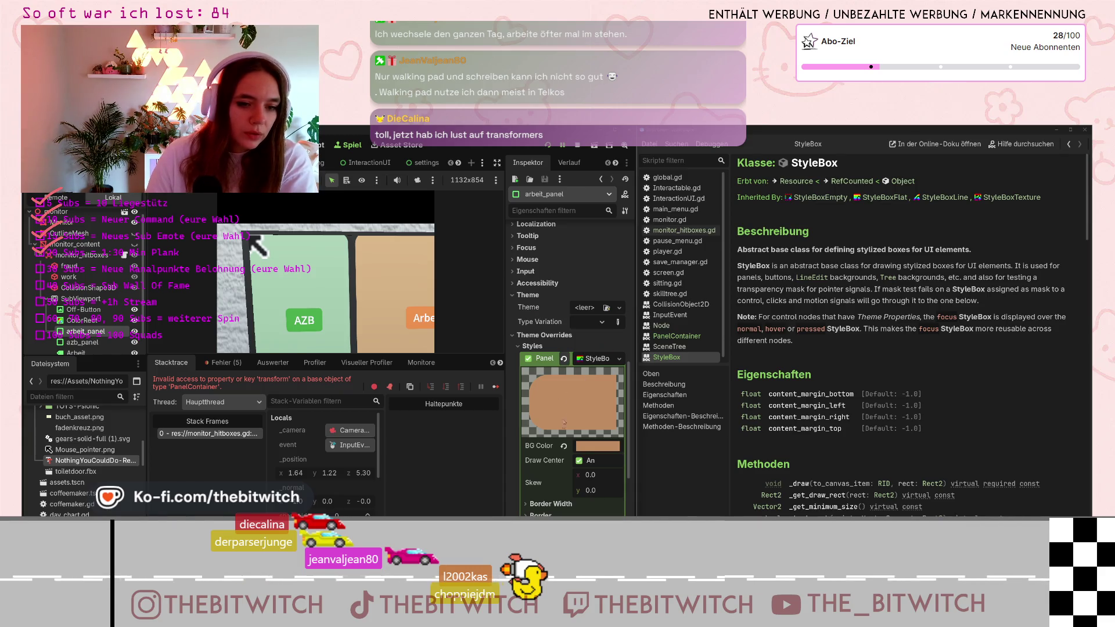
{"action": "scroll", "coordinate": [563, 423], "scroll_direction": "down", "scroll_amount": 4}
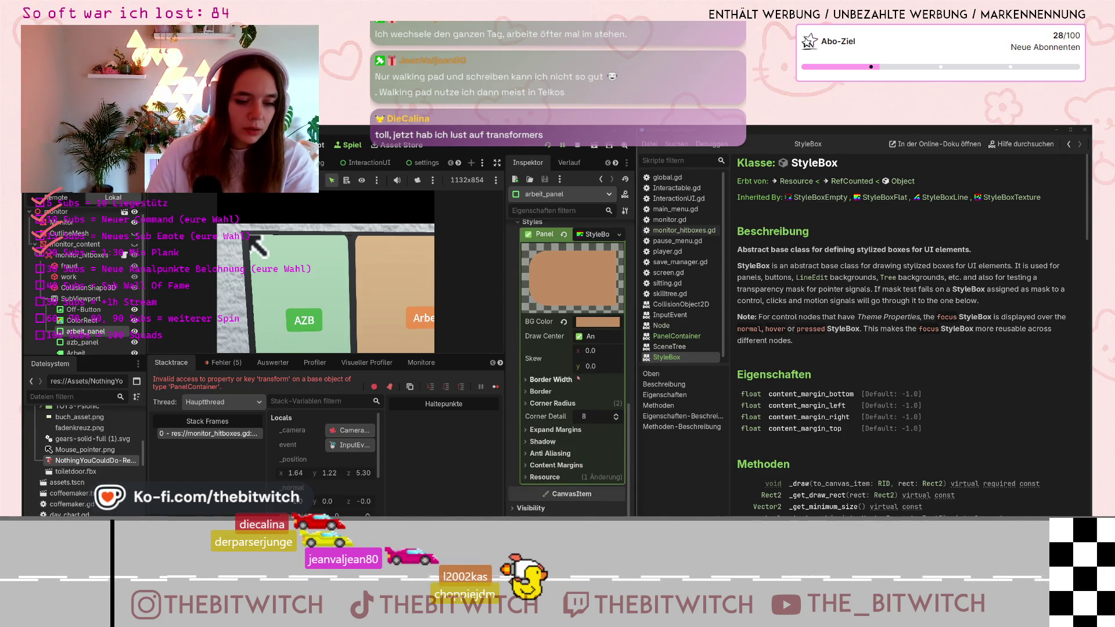
{"action": "scroll", "coordinate": [578, 378], "scroll_direction": "up", "scroll_amount": 4}
{"action": "scroll", "coordinate": [543, 372], "scroll_direction": "up", "scroll_amount": 8}
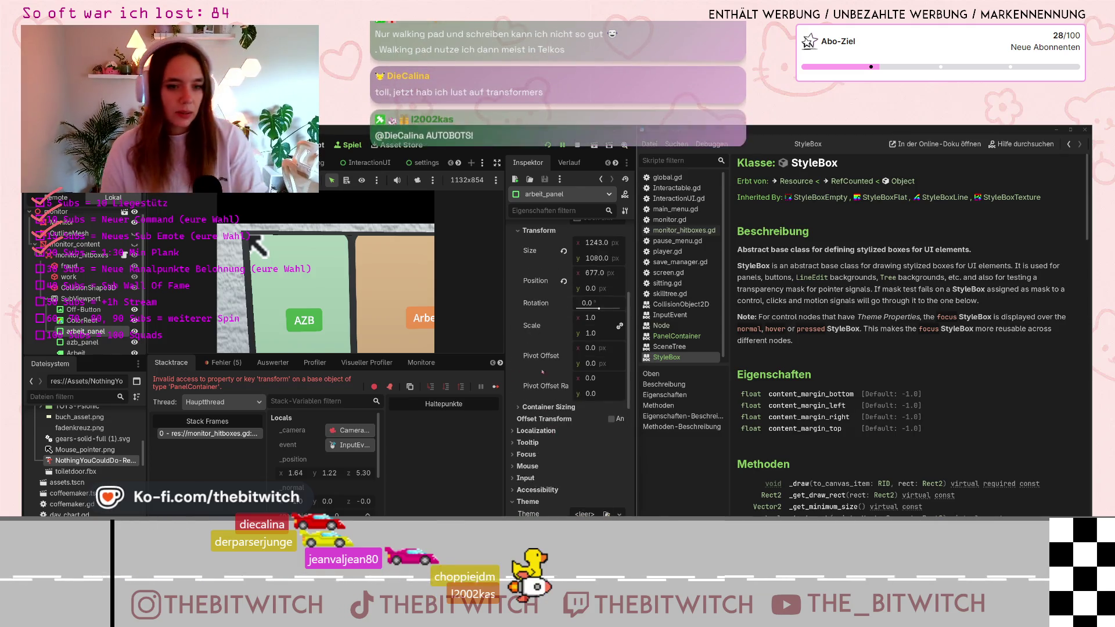
{"action": "scroll", "coordinate": [542, 371], "scroll_direction": "up", "scroll_amount": 4}
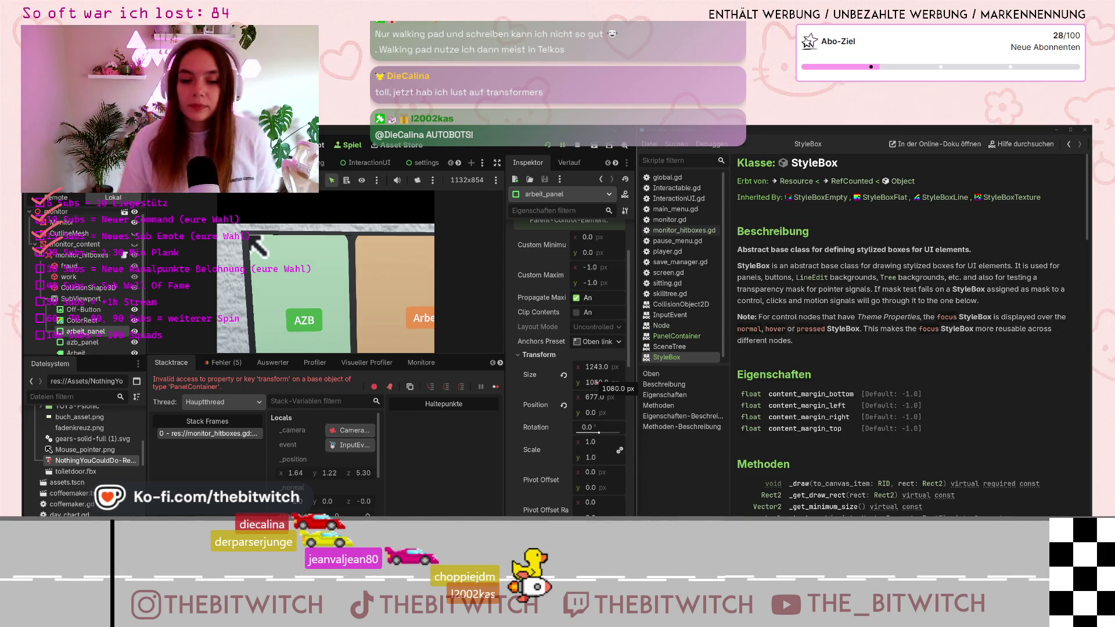
{"action": "scroll", "coordinate": [951, 305], "scroll_direction": "down", "scroll_amount": 5}
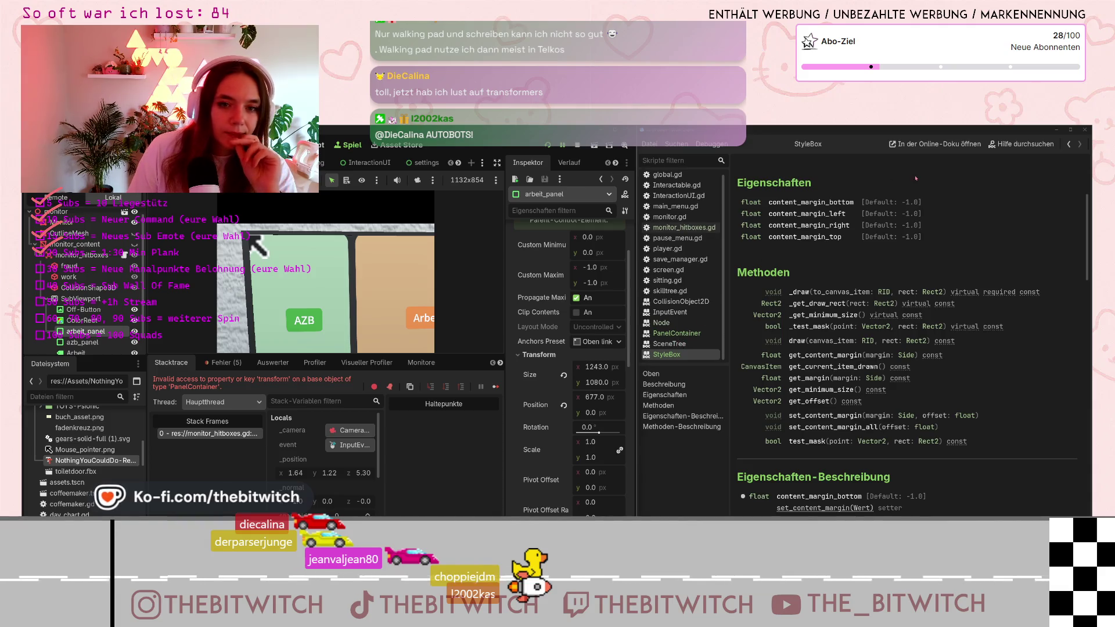
{"action": "left_click", "coordinate": [1069, 145]}
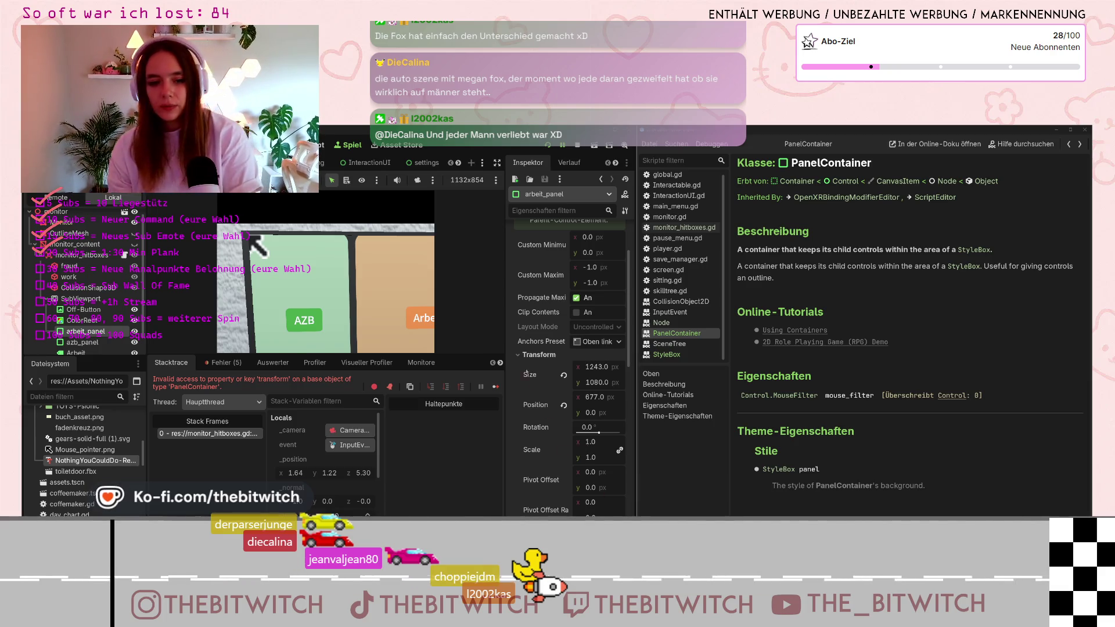
Select ColorRect and expand its Layout, Transform and Theme sections in the Inspector.
{"action": "scroll", "coordinate": [527, 372], "scroll_direction": "down", "scroll_amount": 10}
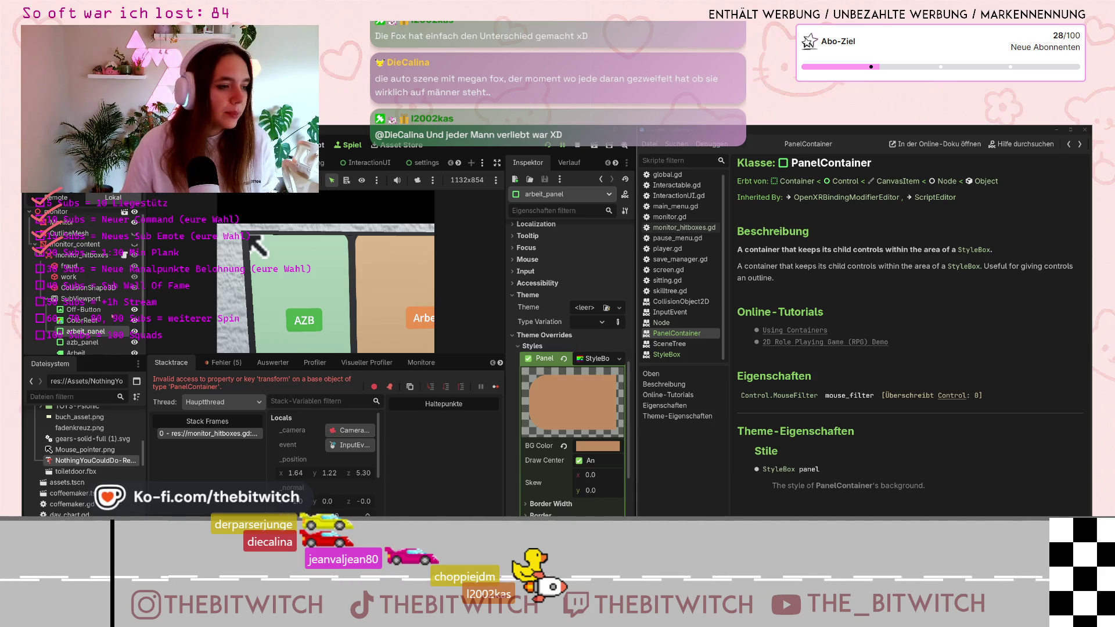
{"action": "left_click", "coordinate": [82, 320]}
{"action": "left_click", "coordinate": [528, 276]}
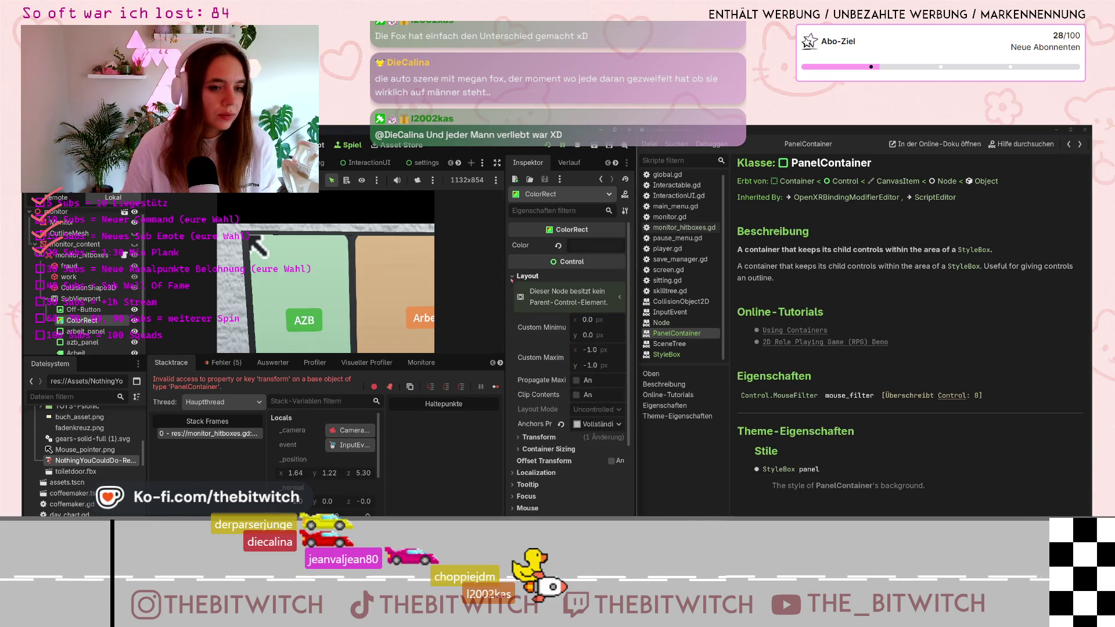
{"action": "scroll", "coordinate": [531, 318], "scroll_direction": "down", "scroll_amount": 3}
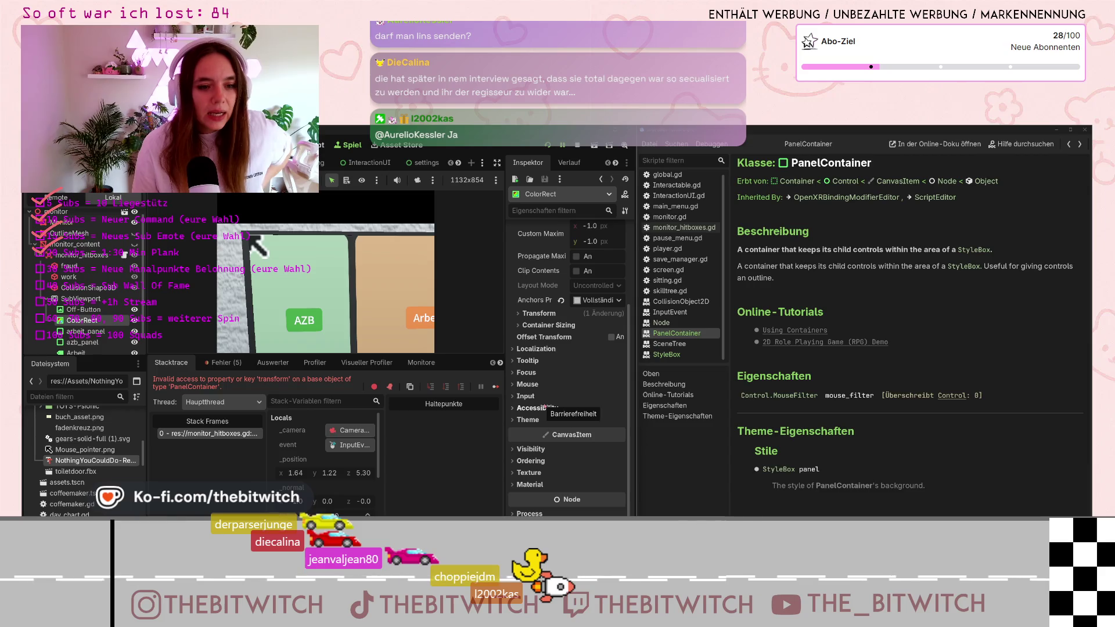
{"action": "left_click", "coordinate": [538, 313]}
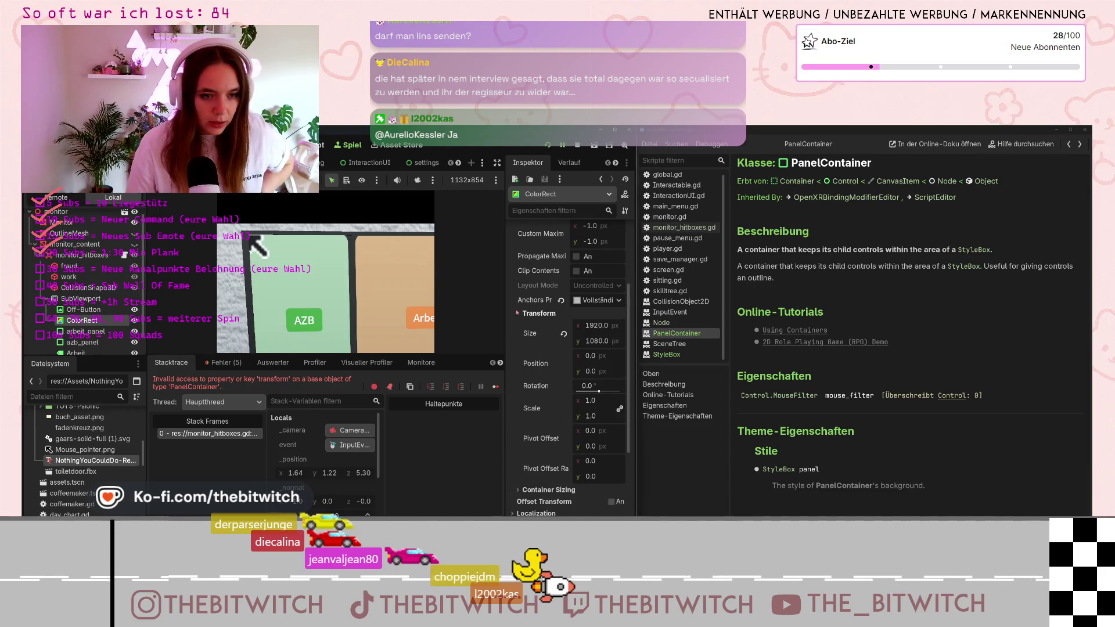
{"action": "scroll", "coordinate": [514, 368], "scroll_direction": "down", "scroll_amount": 5}
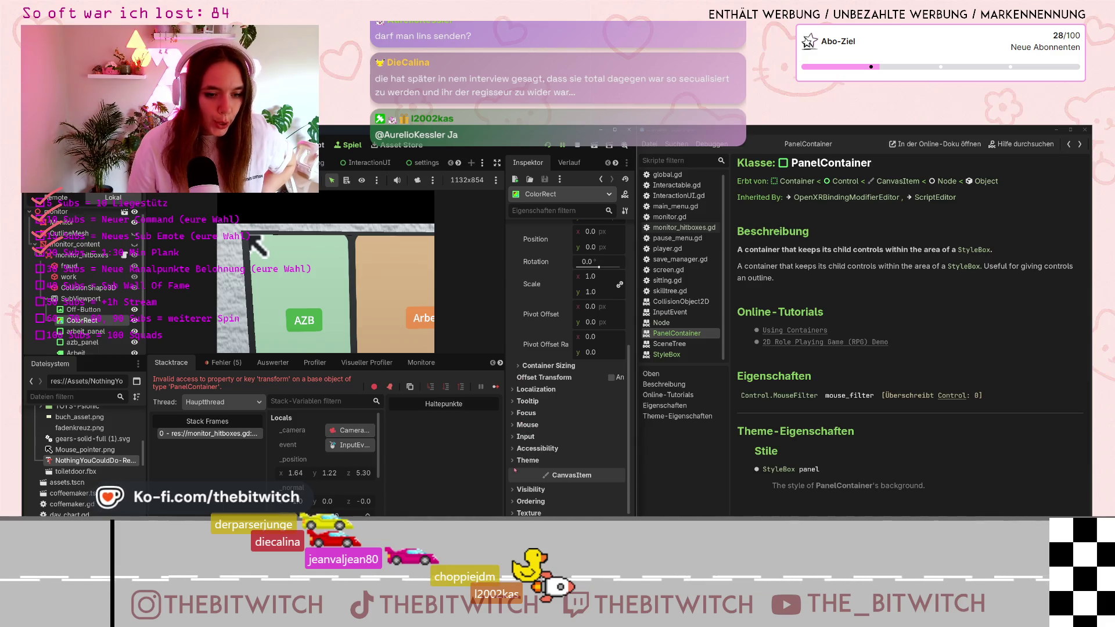
{"action": "left_click", "coordinate": [520, 460]}
{"action": "scroll", "coordinate": [516, 453], "scroll_direction": "down", "scroll_amount": 4}
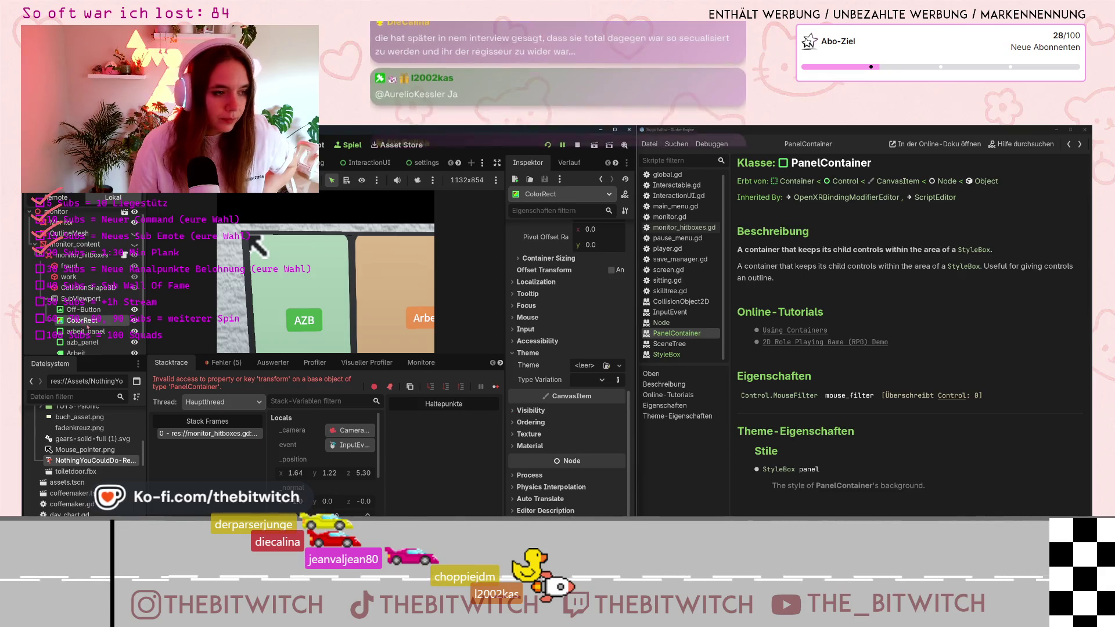
Compare arbeit_panel's properties with ColorRect and view ColorRect's Theme assignment options.
{"action": "left_click", "coordinate": [84, 331]}
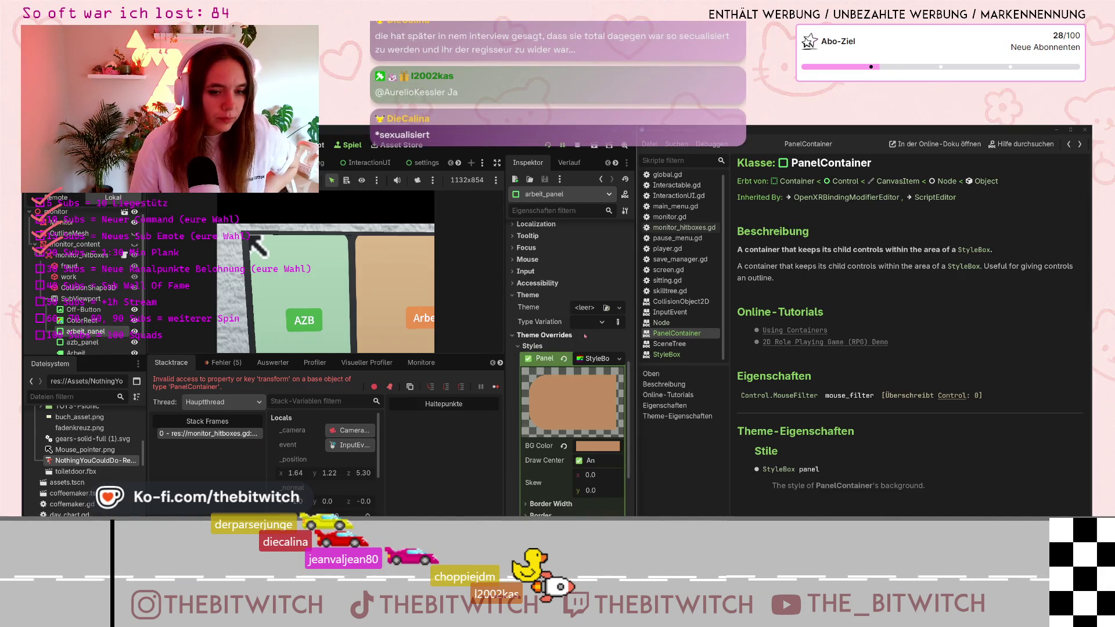
{"action": "left_click", "coordinate": [84, 320]}
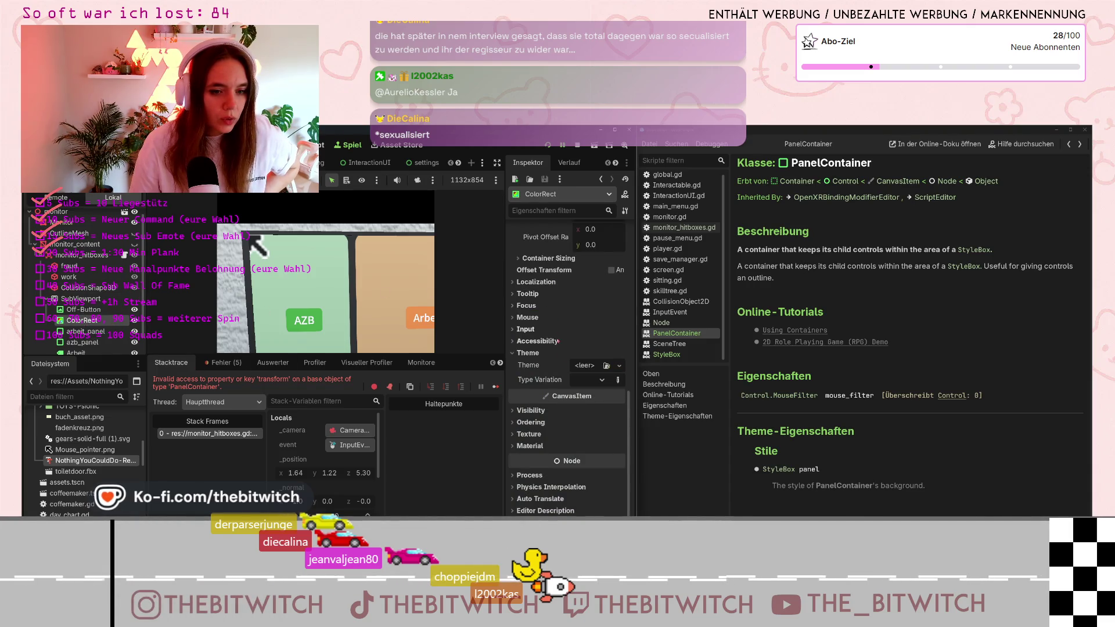
{"action": "left_click", "coordinate": [583, 368]}
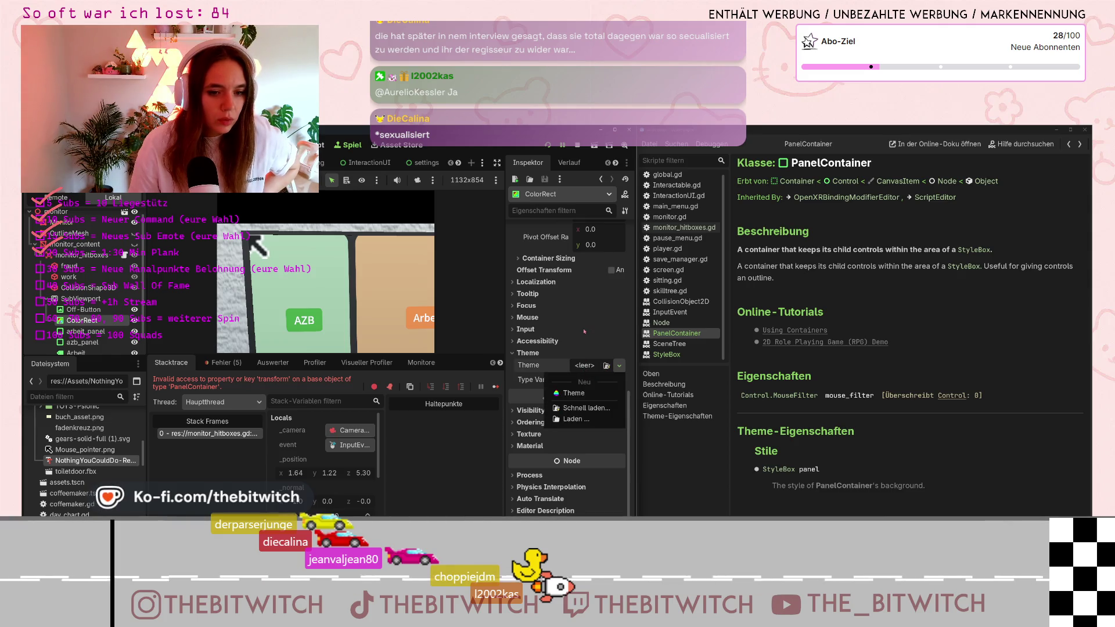
Close ColorRect's Theme options without assigning a theme.
{"action": "left_click", "coordinate": [579, 344]}
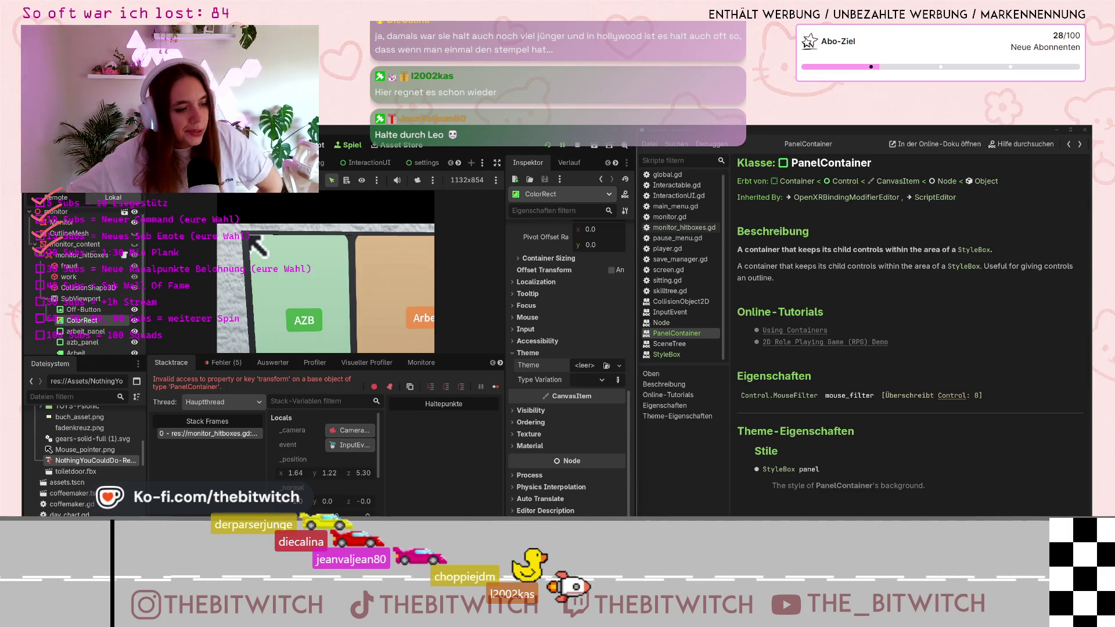
Select the running arbeit_panel and check its Transform size of 1243 × 1080 px.
{"action": "scroll", "coordinate": [322, 459], "scroll_direction": "down", "scroll_amount": 5}
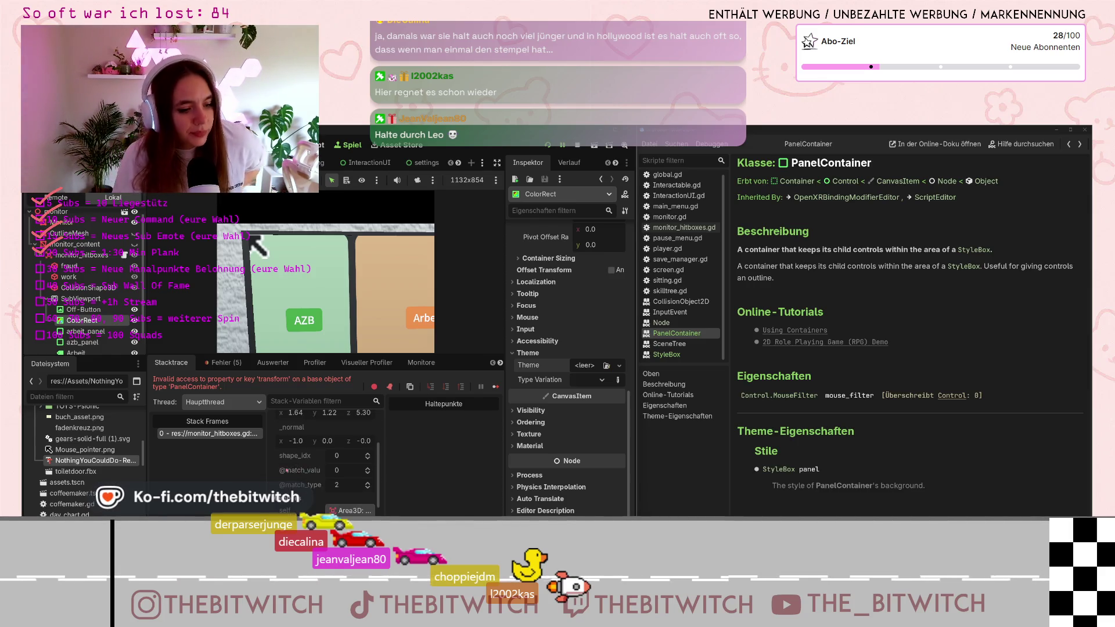
{"action": "scroll", "coordinate": [322, 458], "scroll_direction": "down", "scroll_amount": 2}
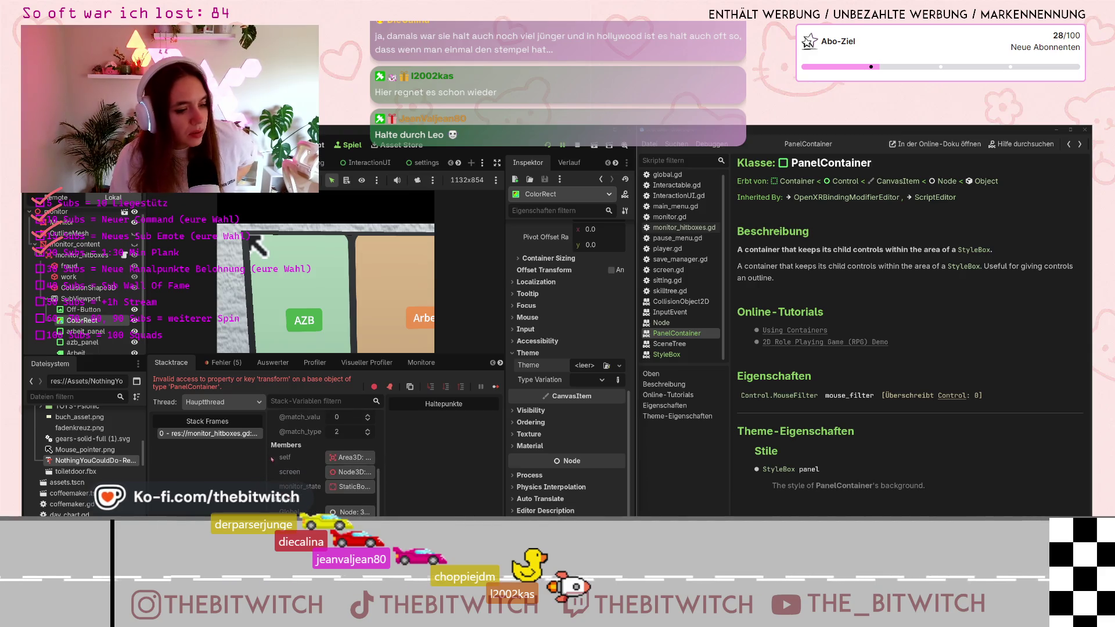
{"action": "left_click", "coordinate": [84, 331]}
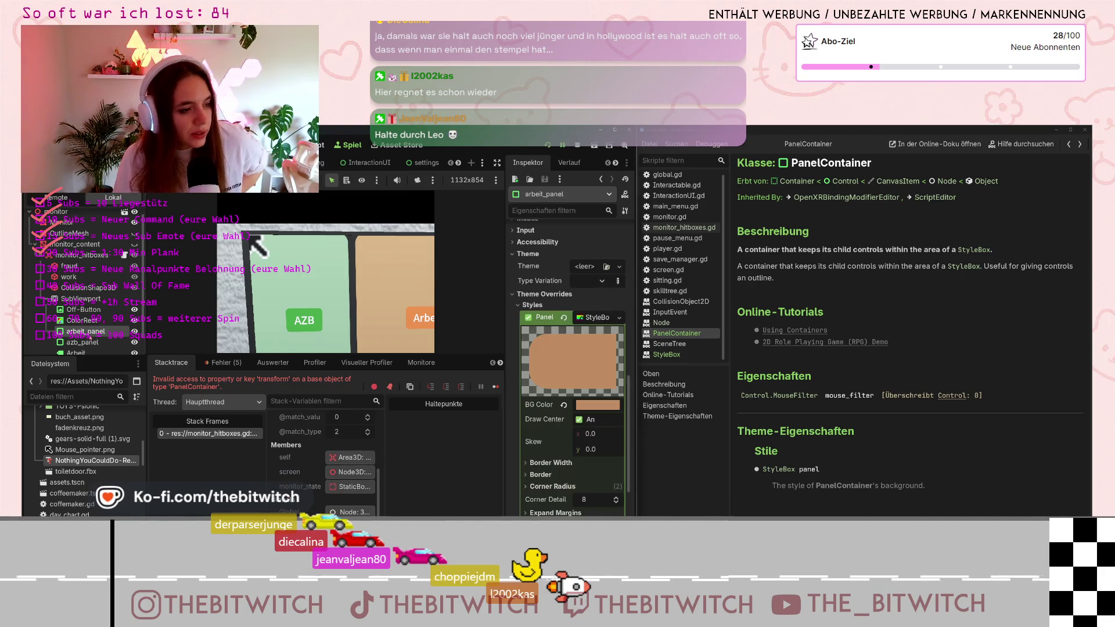
{"action": "scroll", "coordinate": [554, 439], "scroll_direction": "up", "scroll_amount": 3}
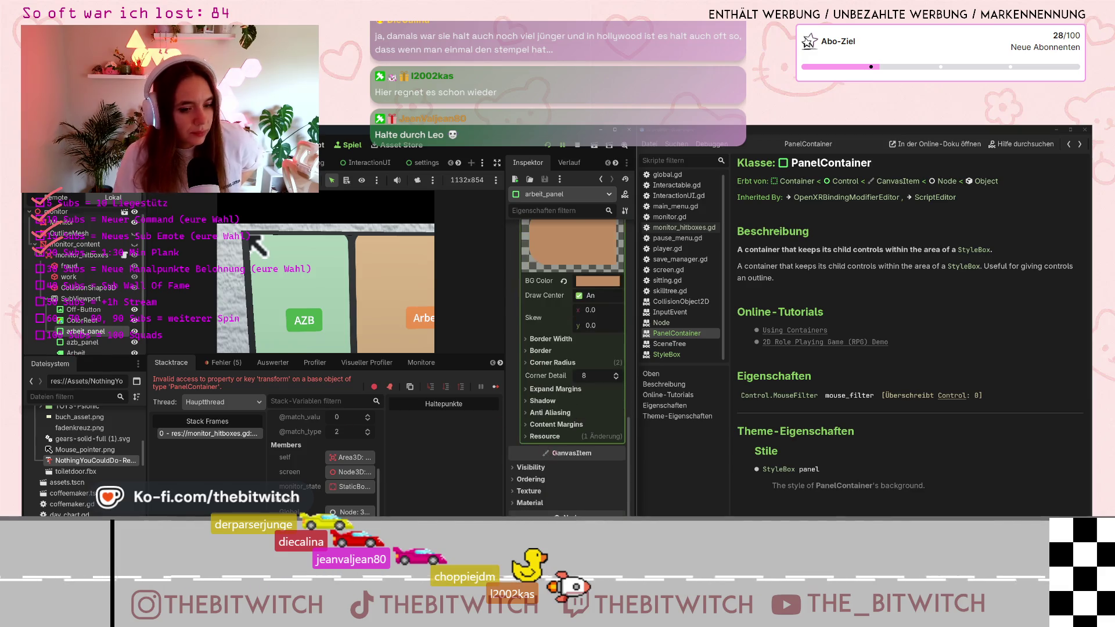
{"action": "scroll", "coordinate": [540, 401], "scroll_direction": "up", "scroll_amount": 5}
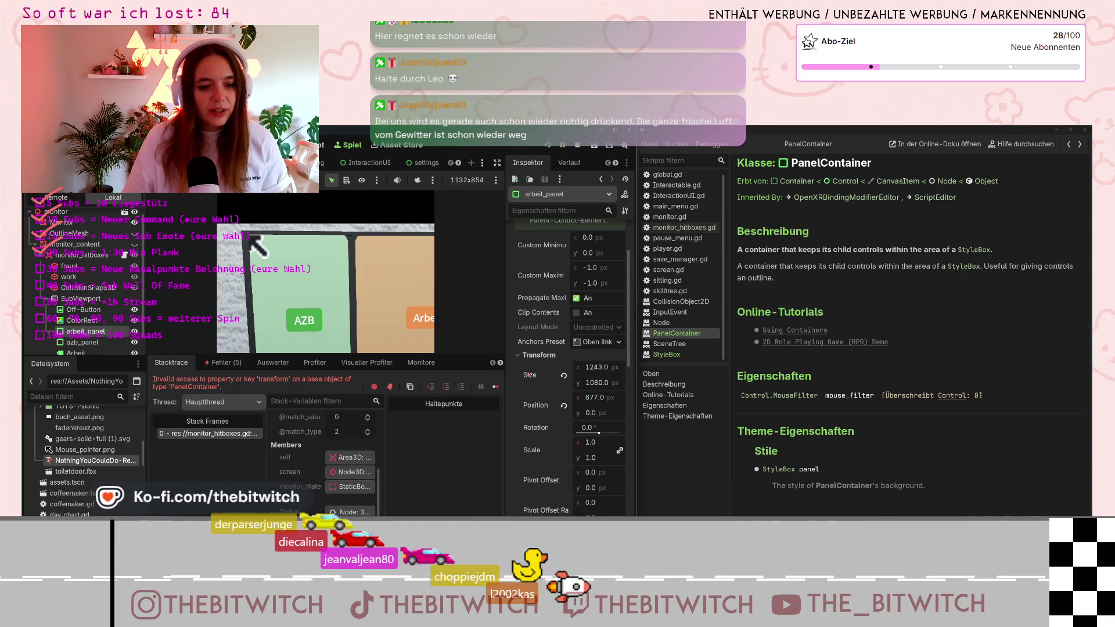
{"action": "mouse_move", "coordinate": [529, 374]}
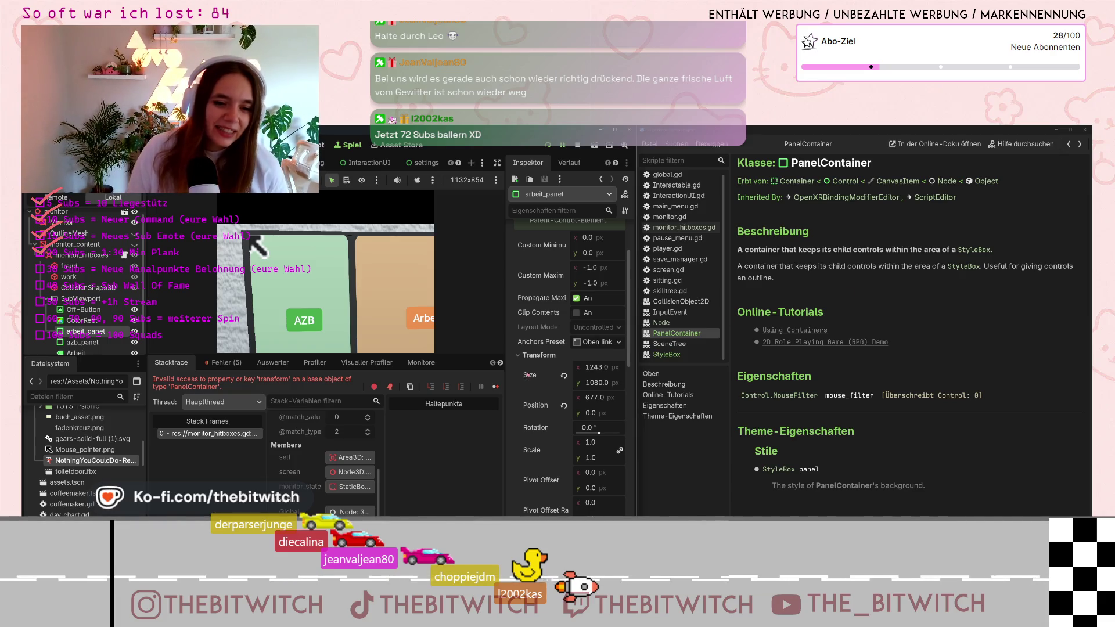
{"action": "mouse_move", "coordinate": [529, 374]}
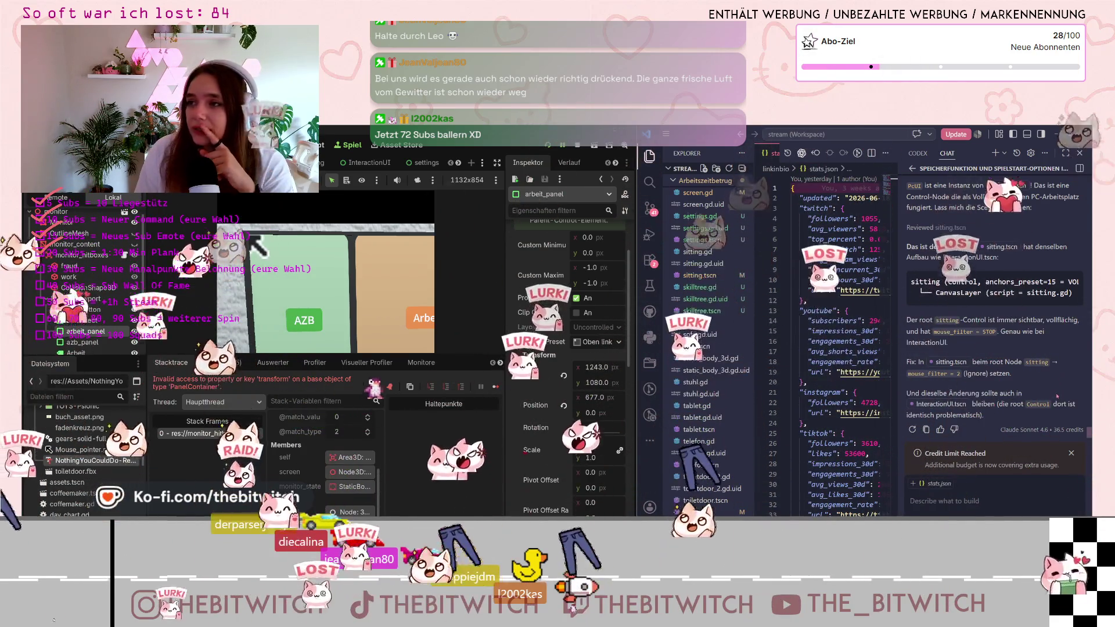
Dismiss the 'Credit Limit Reached' notice and maximize the AI chat panel.
{"action": "left_click", "coordinate": [999, 494]}
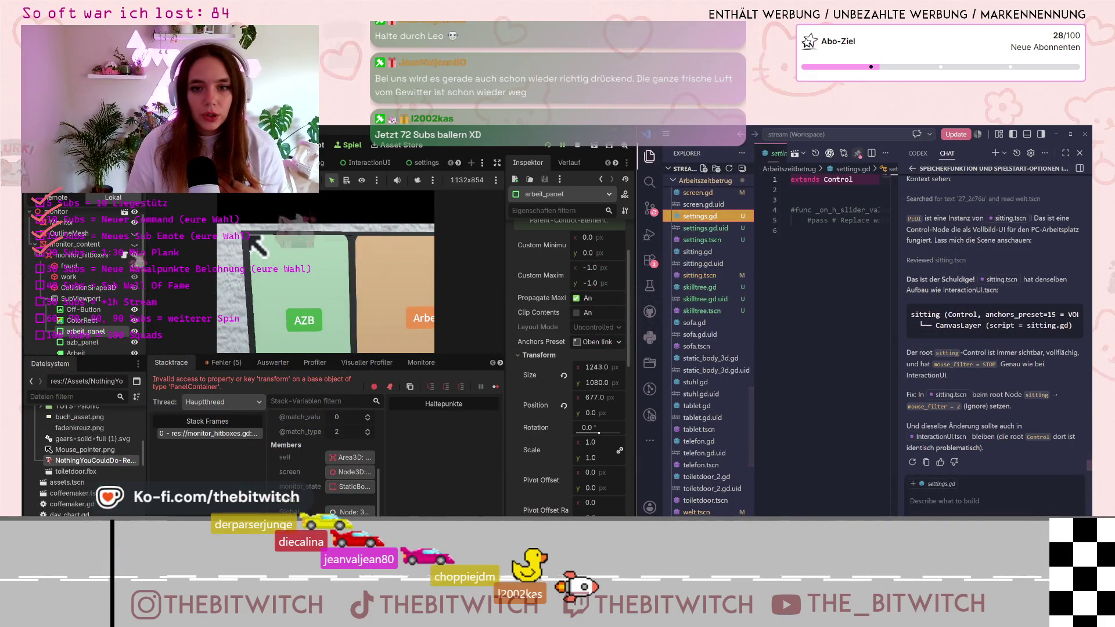
{"action": "left_click", "coordinate": [1065, 153]}
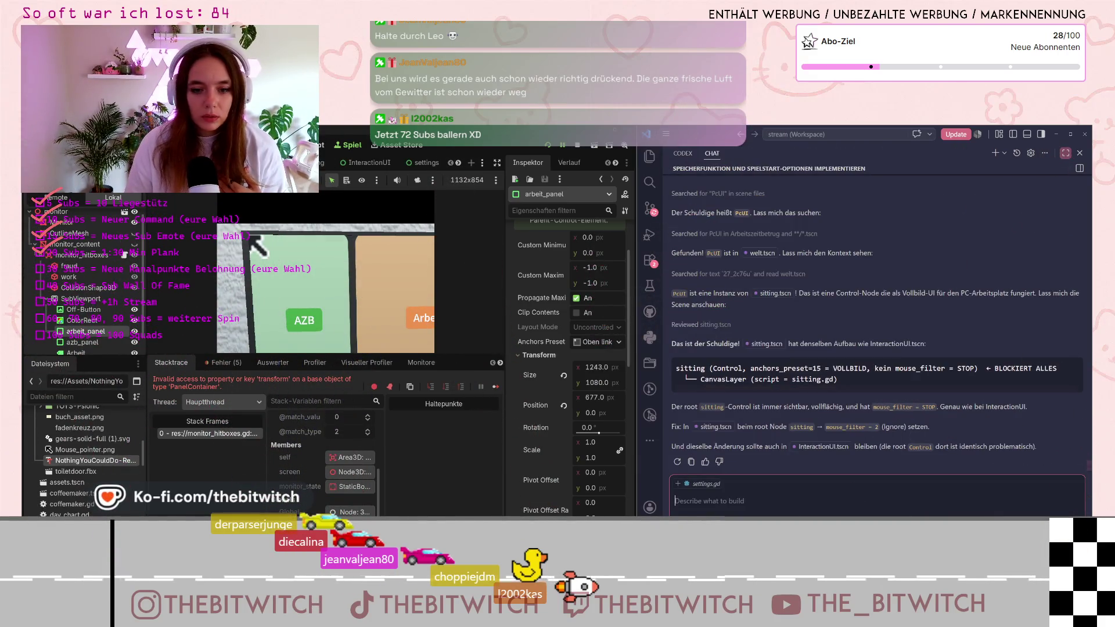
Ask how to change arbeit_panel's PanelContainer size in code, with settings.gd removed as context.
{"action": "type", "text": "Q"}
{"action": "key", "text": "BackSpace"}
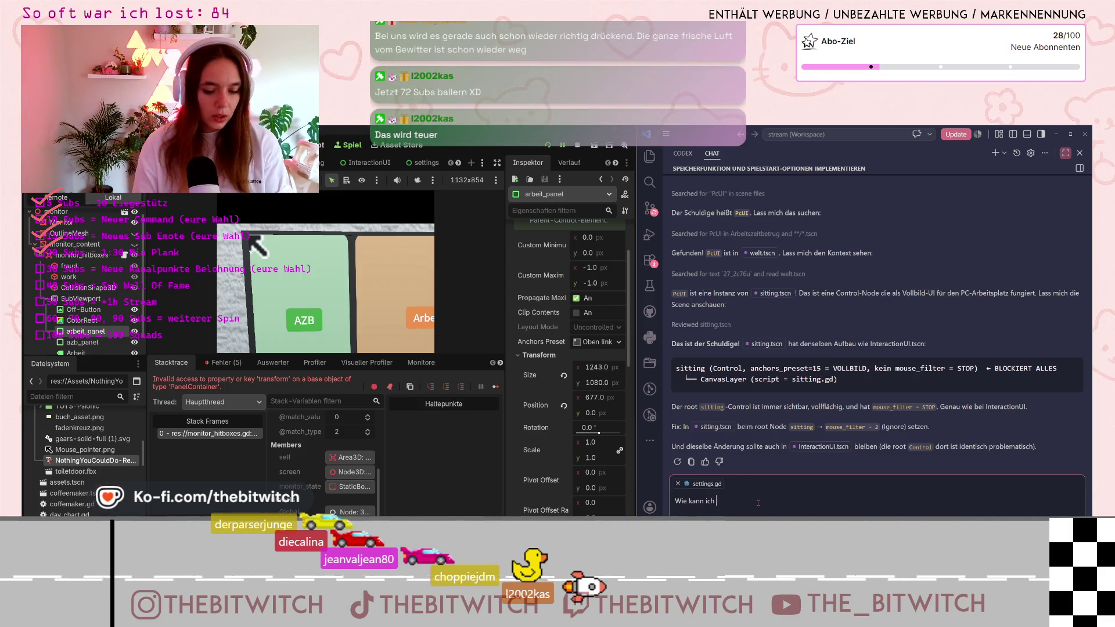
{"action": "left_click", "coordinate": [678, 482]}
{"action": "type", "text": "beim monitor"}
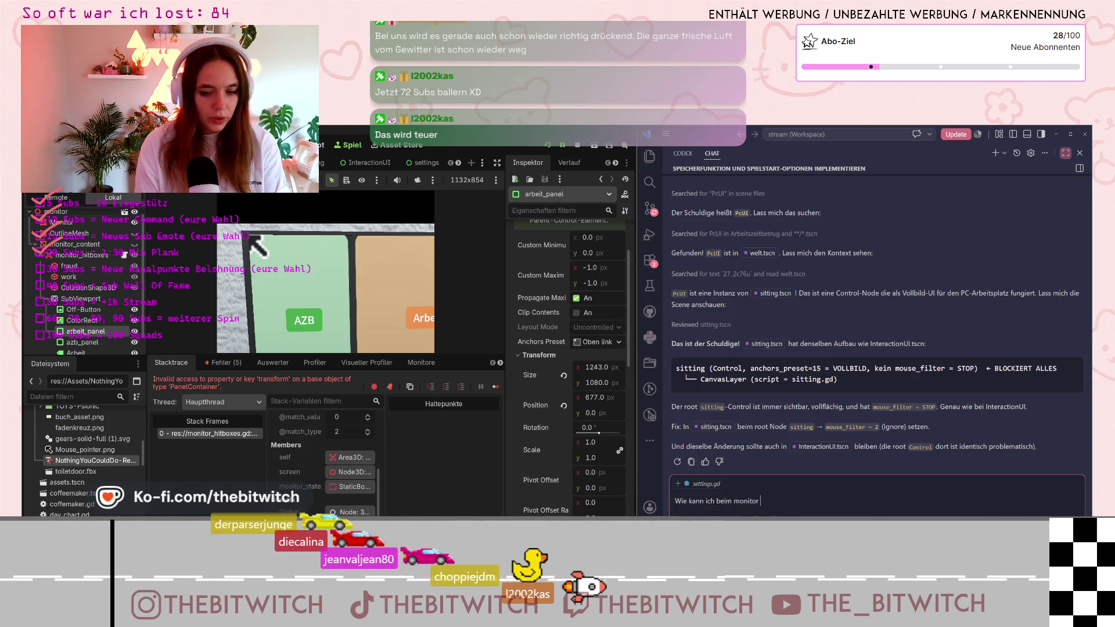
{"action": "type", "text": "a"}
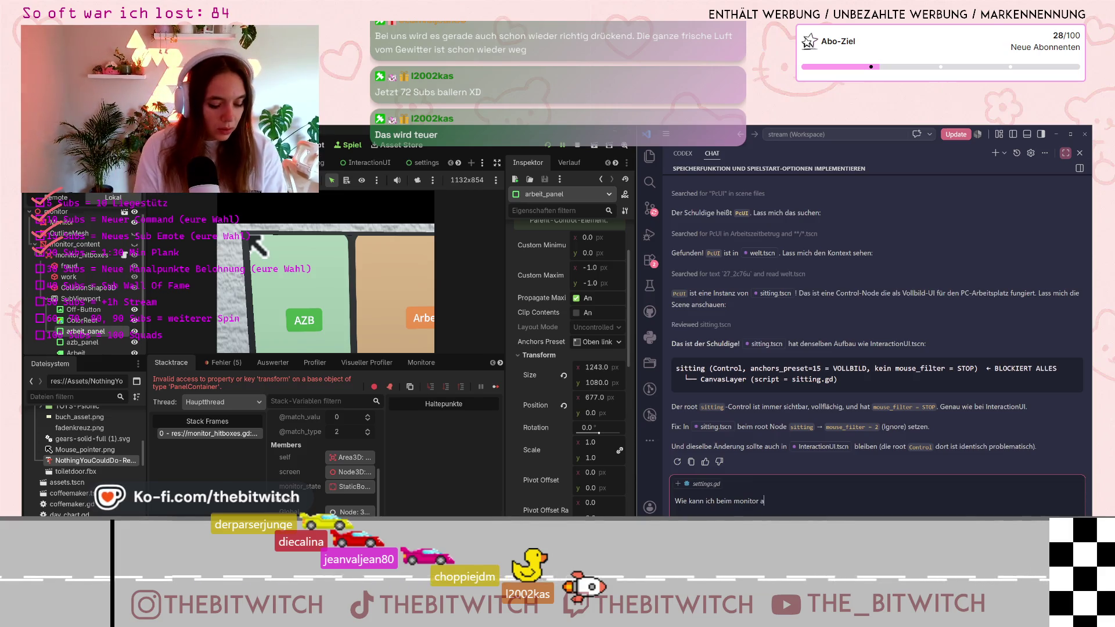
{"action": "type", "text": "rbeit_panel ("}
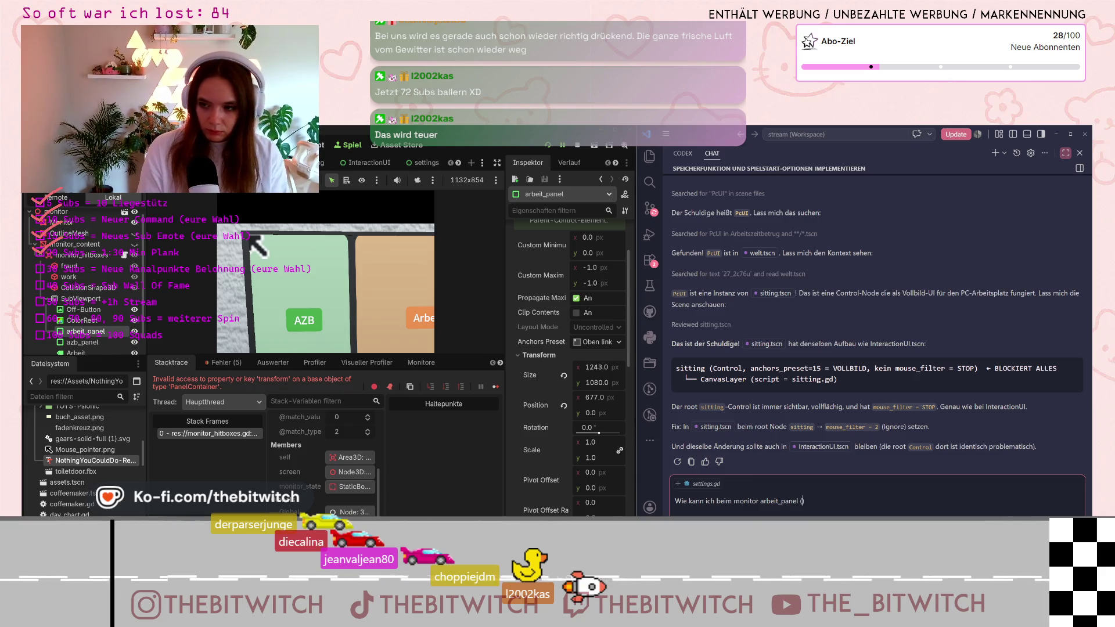
{"action": "type", "text": "panel"}
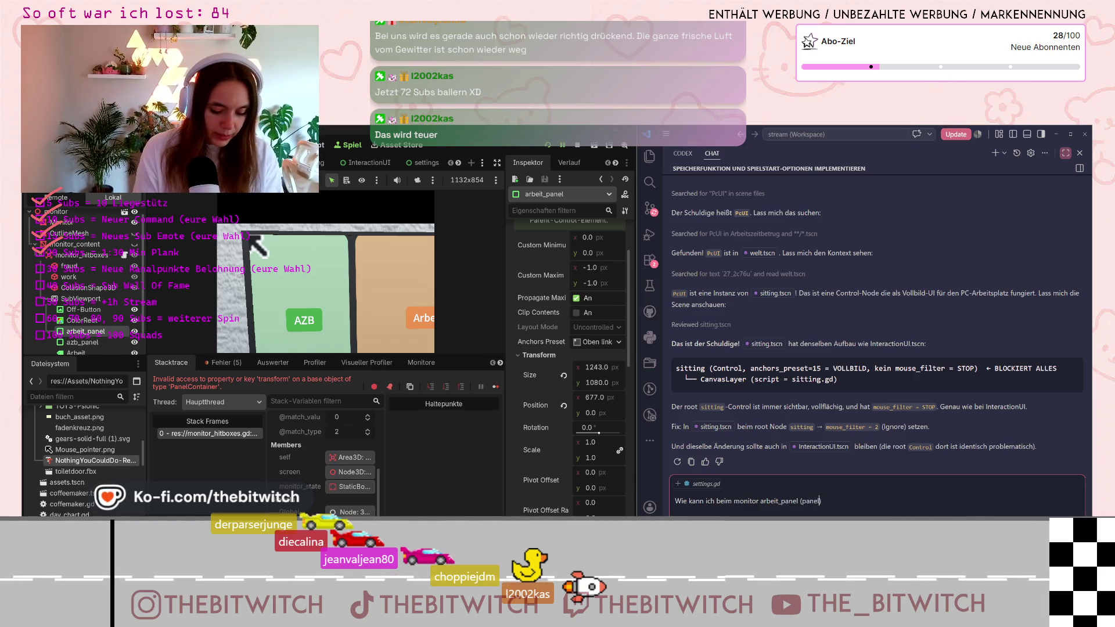
{"action": "type", "text": "conta"}
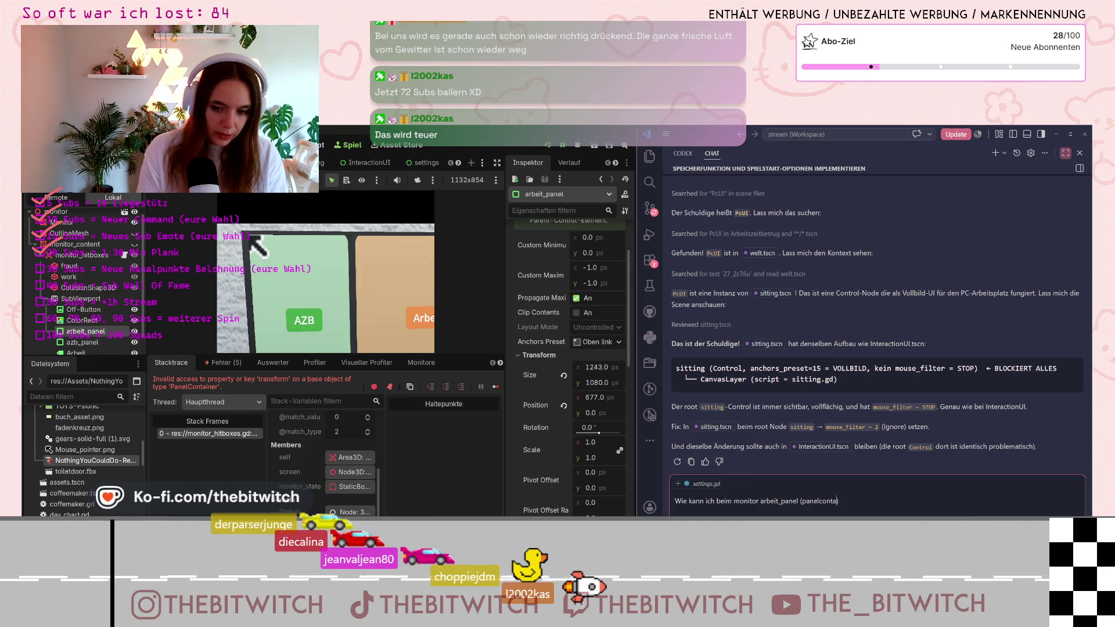
{"action": "type", "text": "neiner) m"}
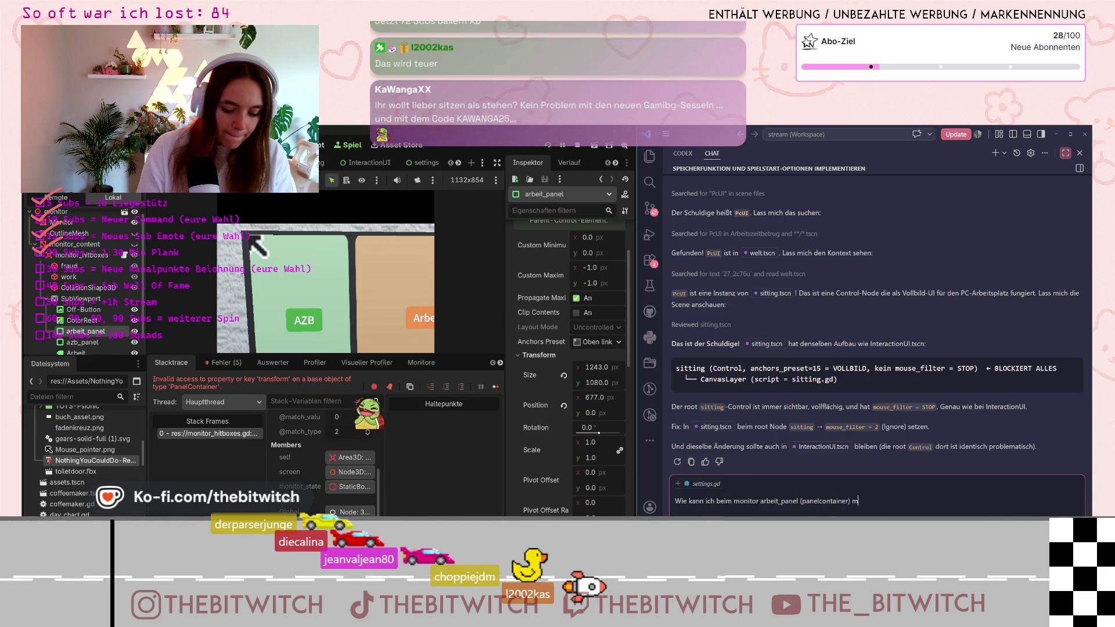
{"action": "type", "text": "it code die size"}
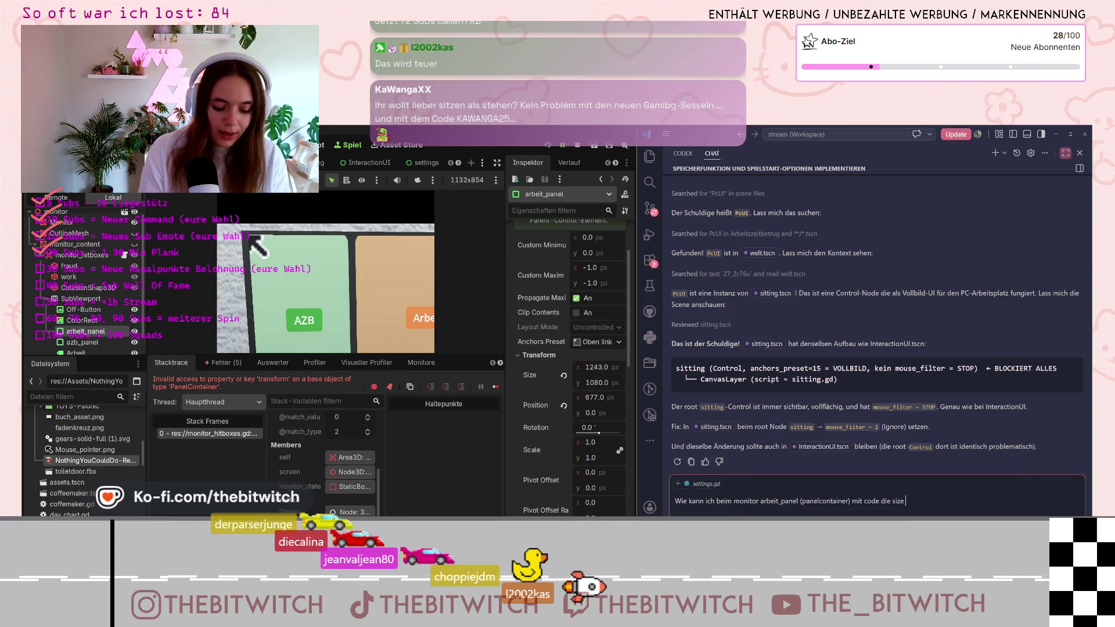
Send the question, select the suggested Vector2 size line, and snap VS Code left.
{"action": "type", "text": "rn?"}
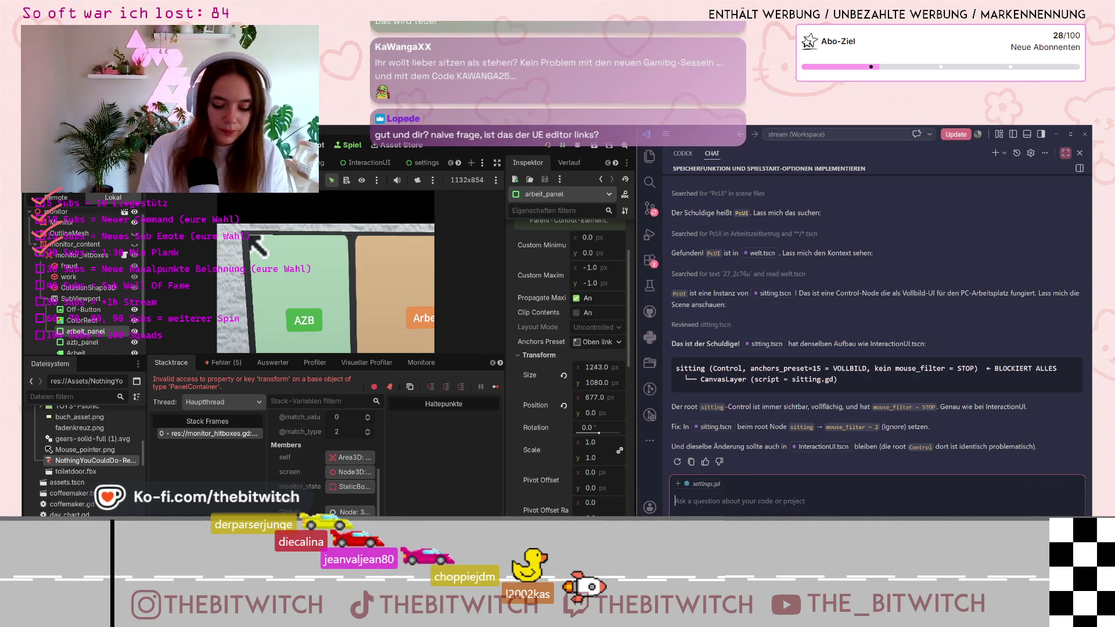
{"action": "key", "text": "Return"}
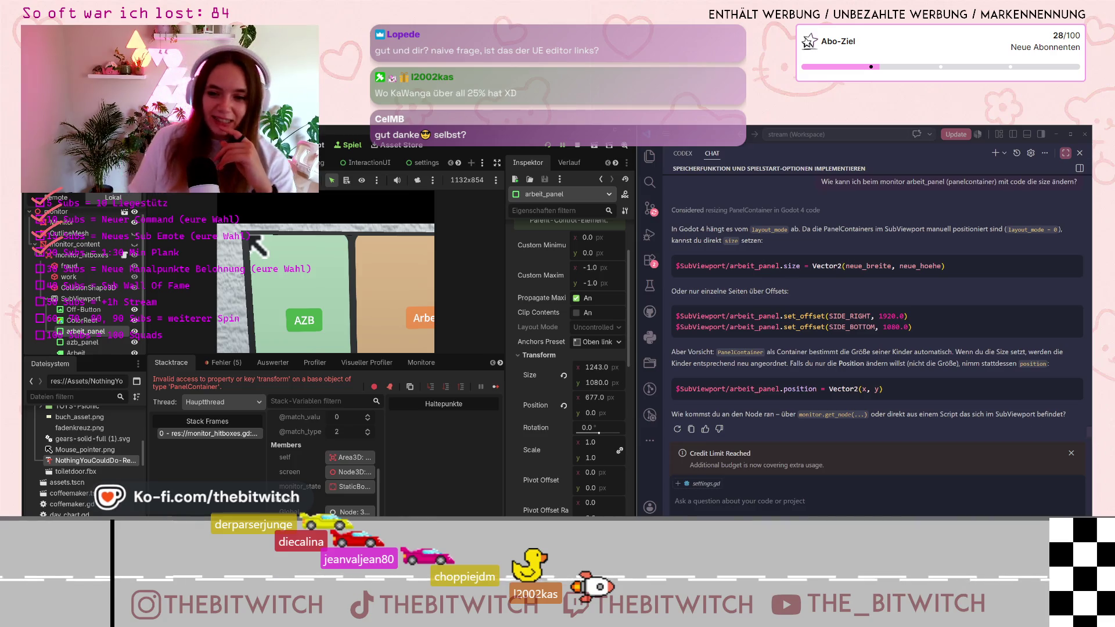
{"action": "mouse_move", "coordinate": [992, 250]}
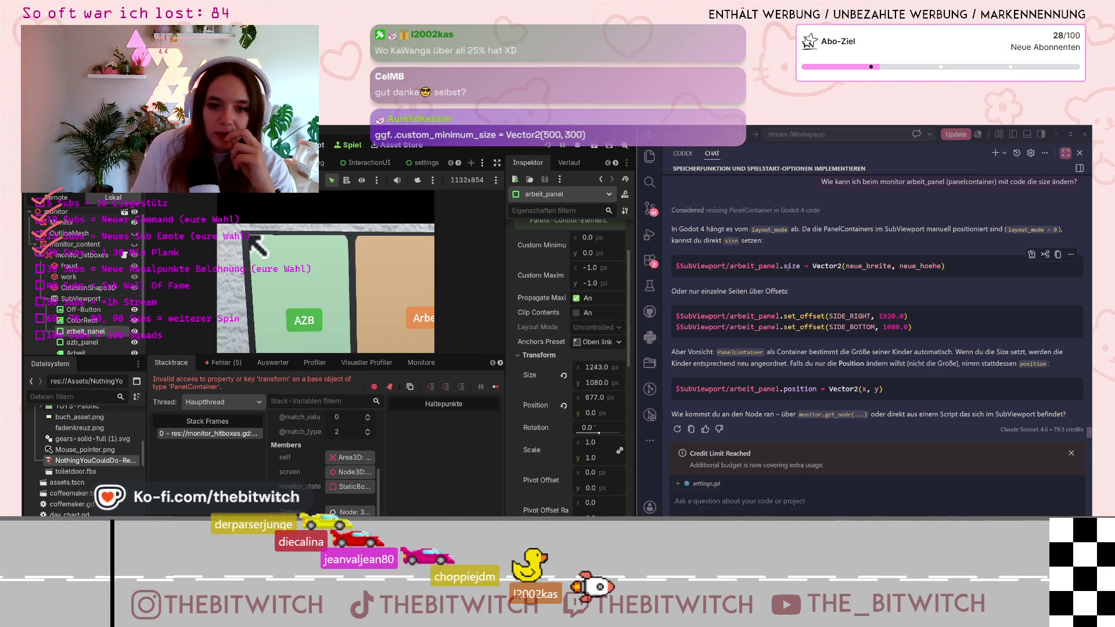
{"action": "left_click", "coordinate": [807, 266]}
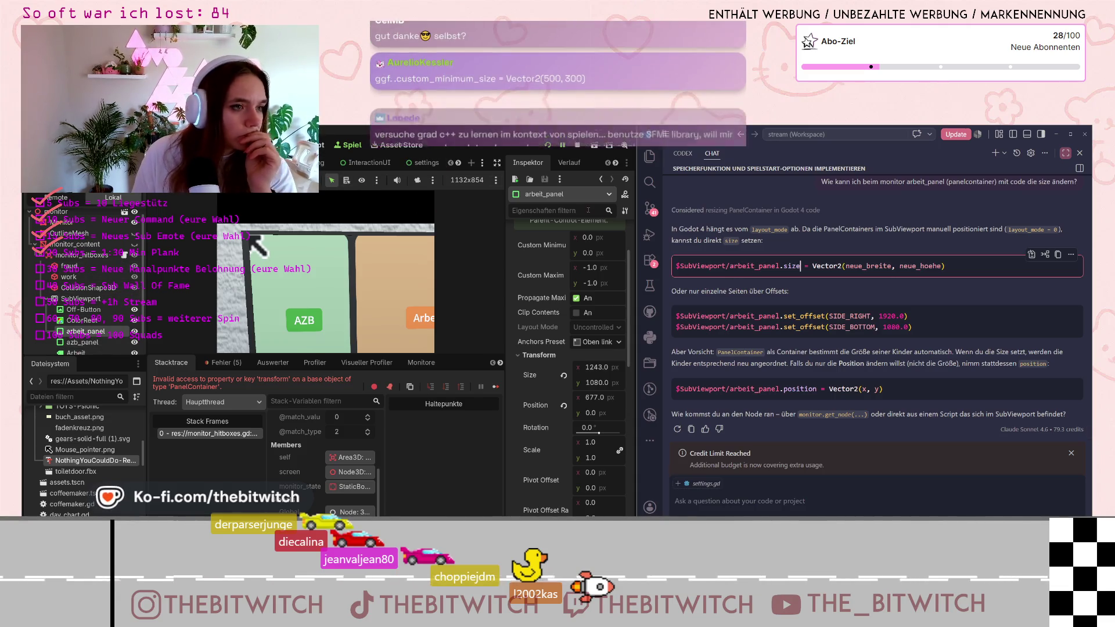
{"action": "key", "text": "super+Left"}
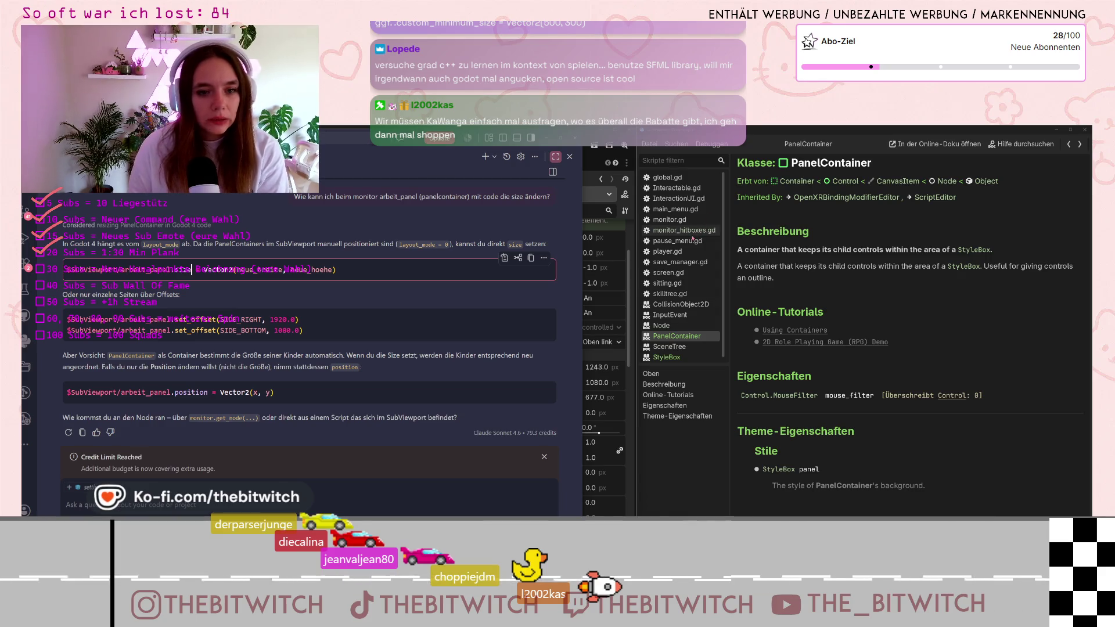
Rewrite line 14 of monitor_hitboxes.gd as $SubViewport/arbeit_panel.size = Vector2(632,1080).
{"action": "left_click", "coordinate": [691, 232]}
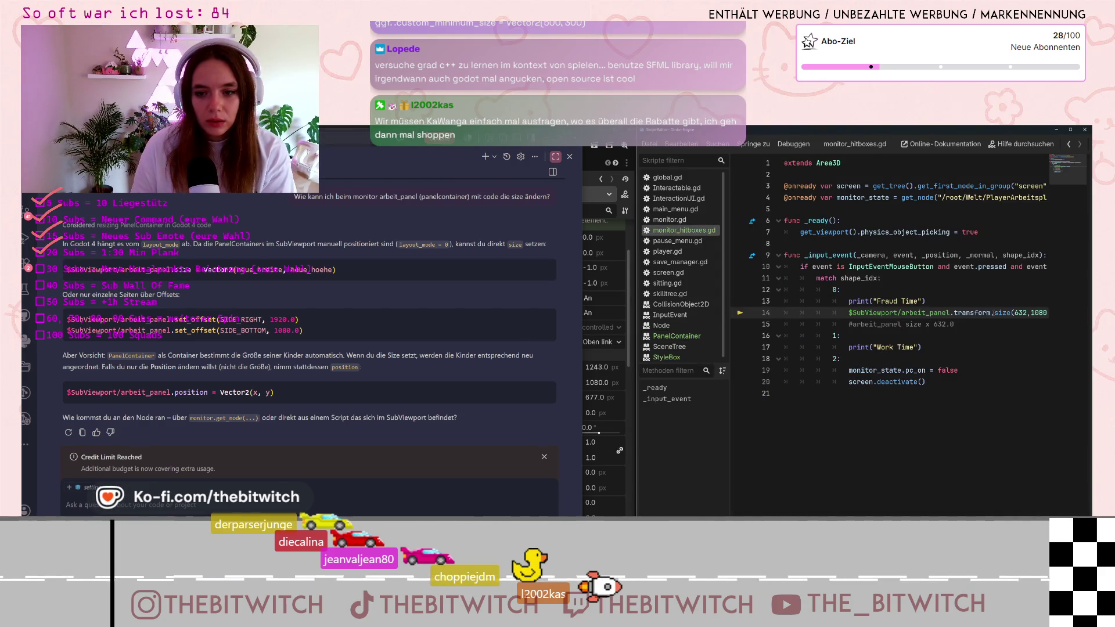
{"action": "key", "text": "BackSpace"}
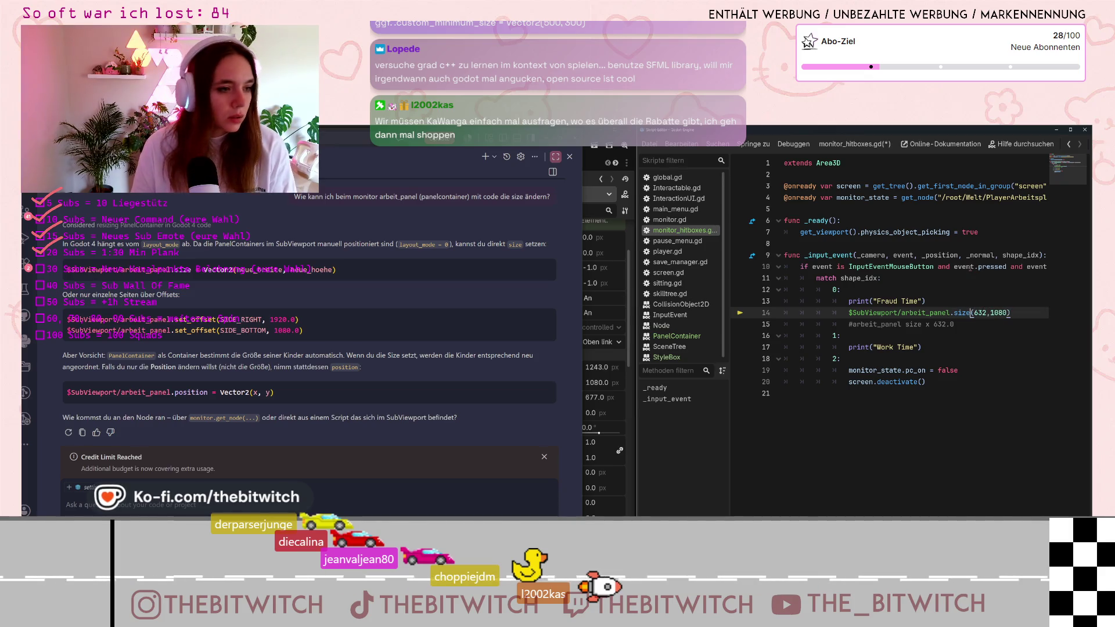
{"action": "key", "text": "ctrl+space"}
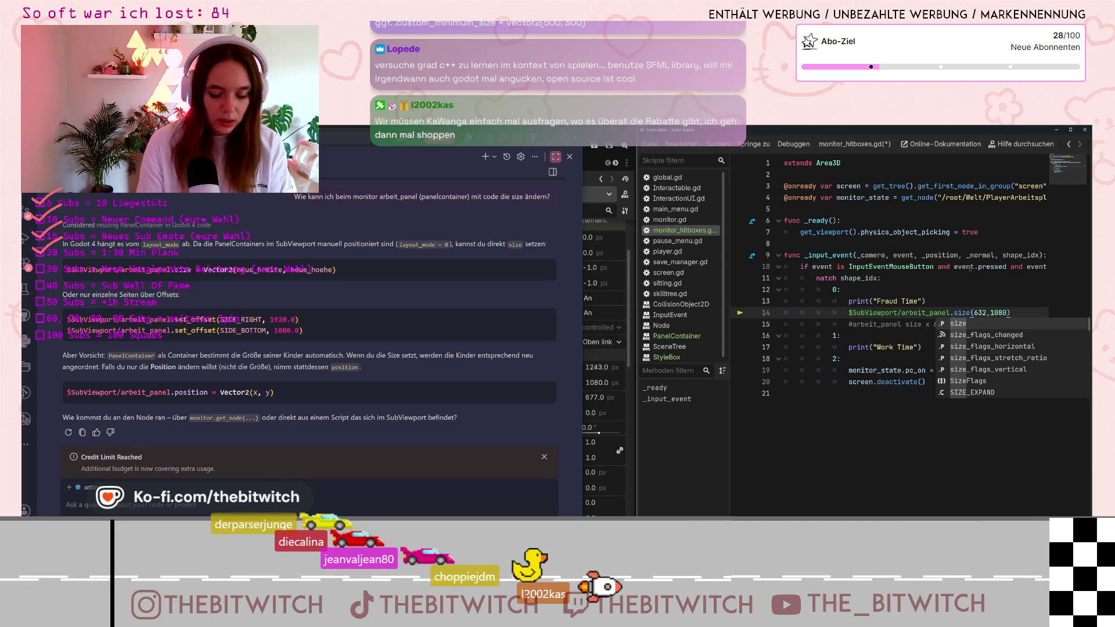
{"action": "type", "text": "="}
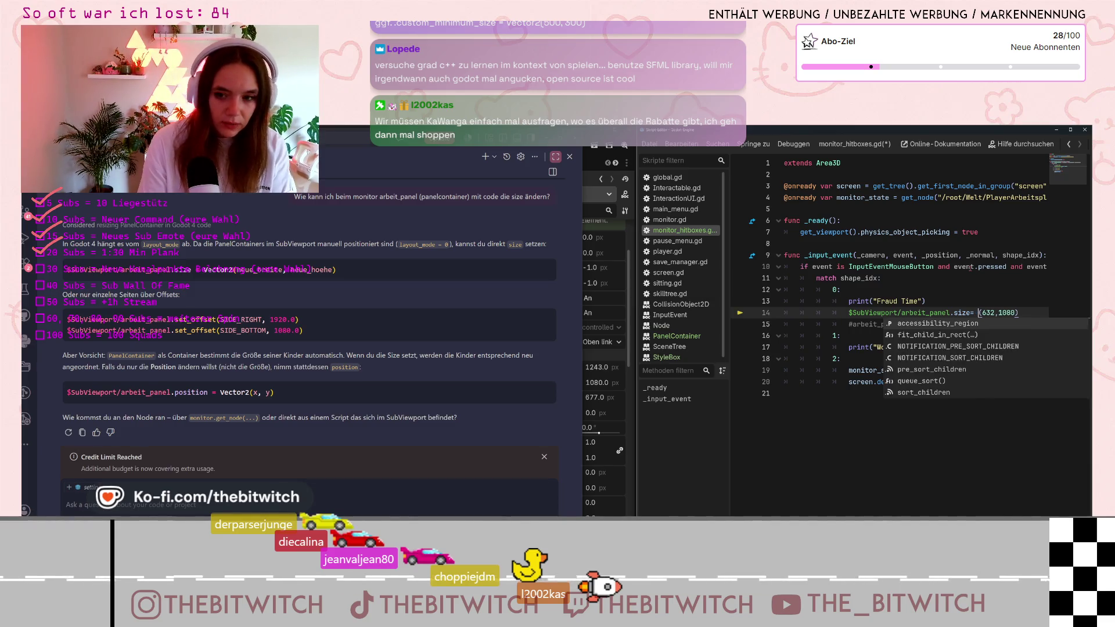
{"action": "key", "text": "BackSpace"}
{"action": "type", "text": "= Vec"}
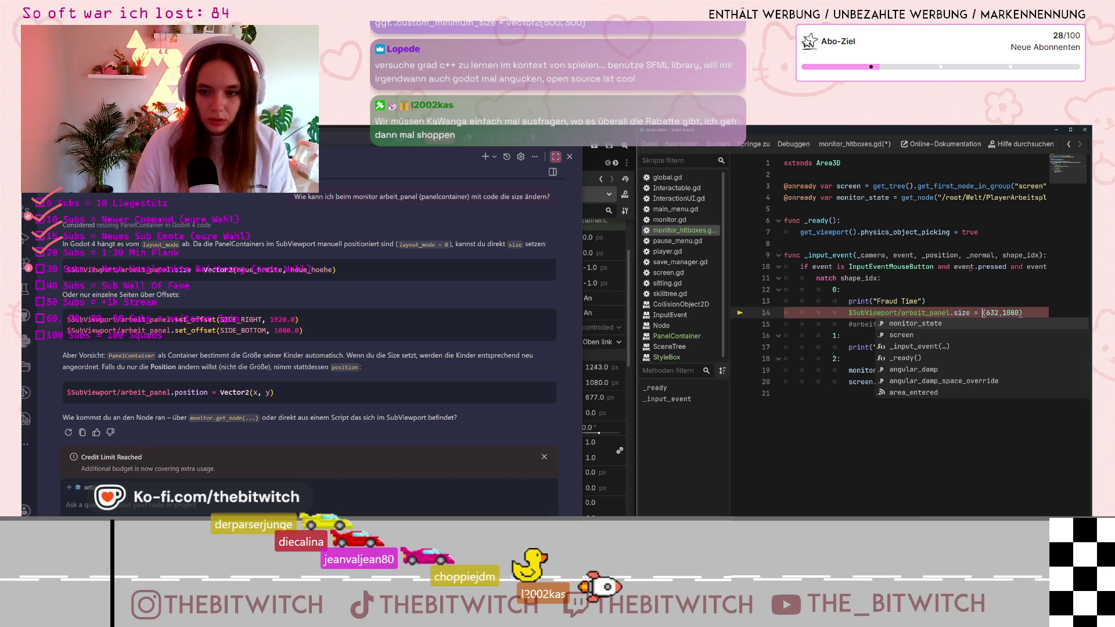
{"action": "type", "text": "tor"}
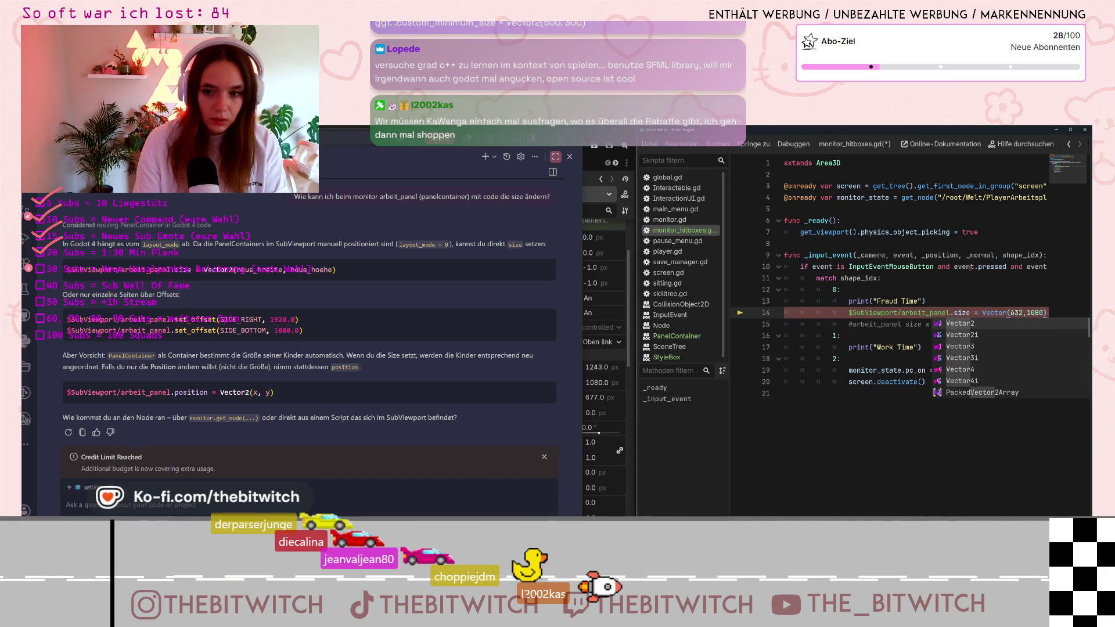
{"action": "type", "text": "2"}
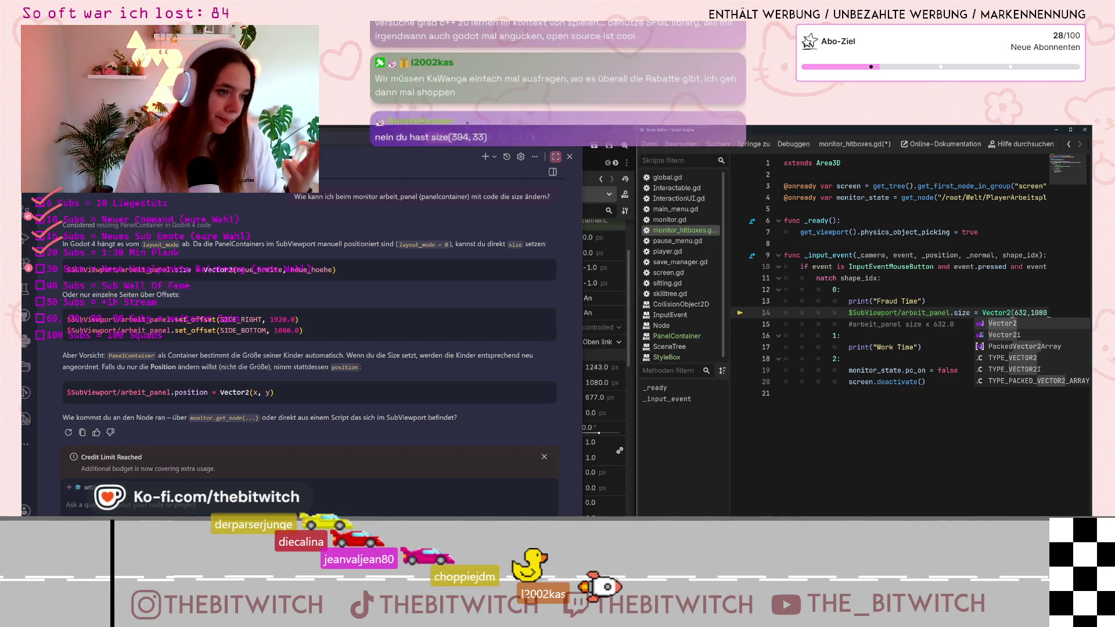
{"action": "left_click", "coordinate": [781, 300]}
{"action": "left_click", "coordinate": [896, 407]}
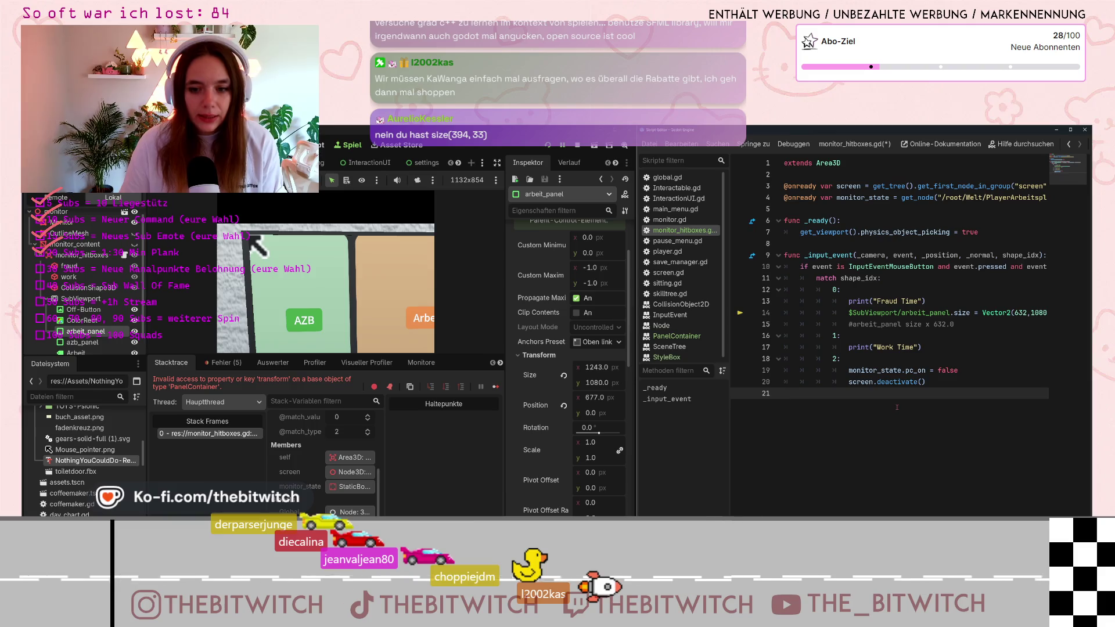
Save the script, relaunch the game, and start a new game from the title menu.
{"action": "key", "text": "ctrl+s"}
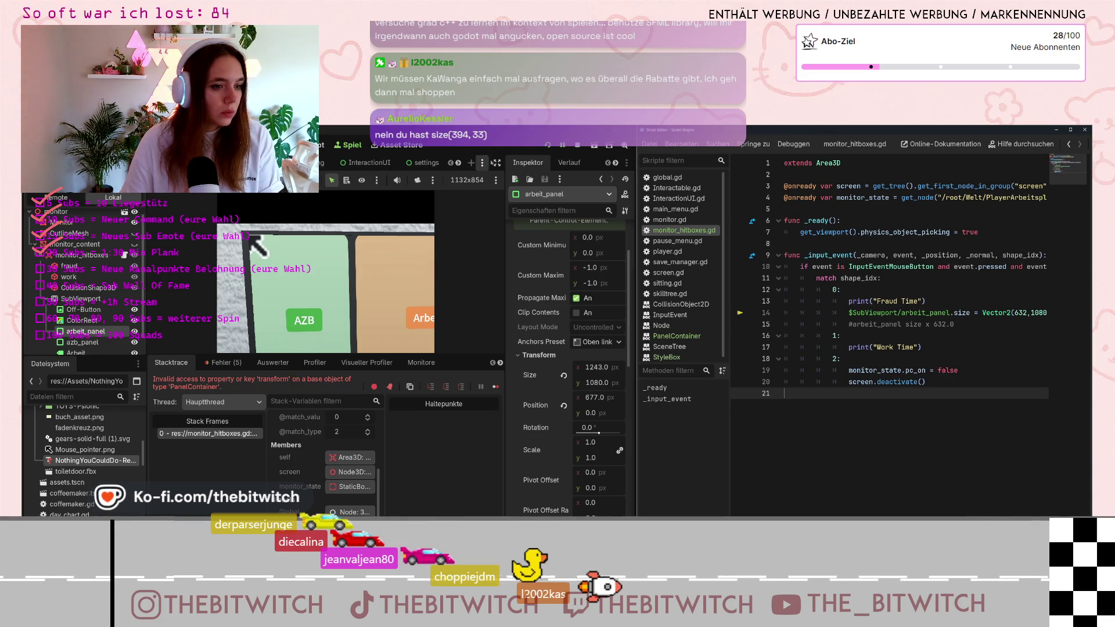
{"action": "key", "text": "F8"}
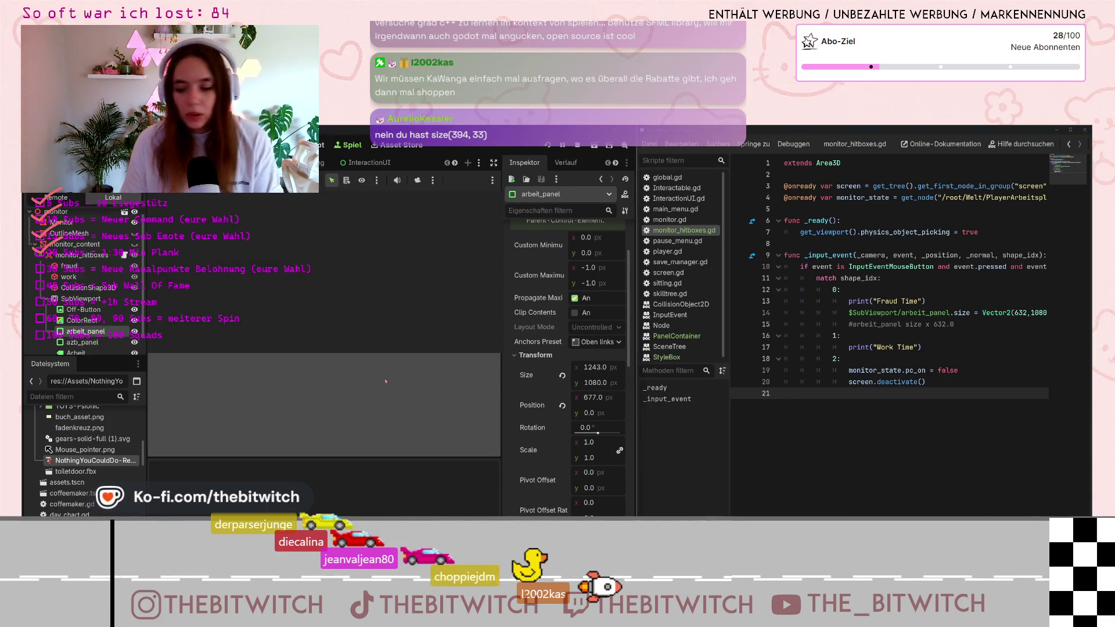
{"action": "key", "text": "F5"}
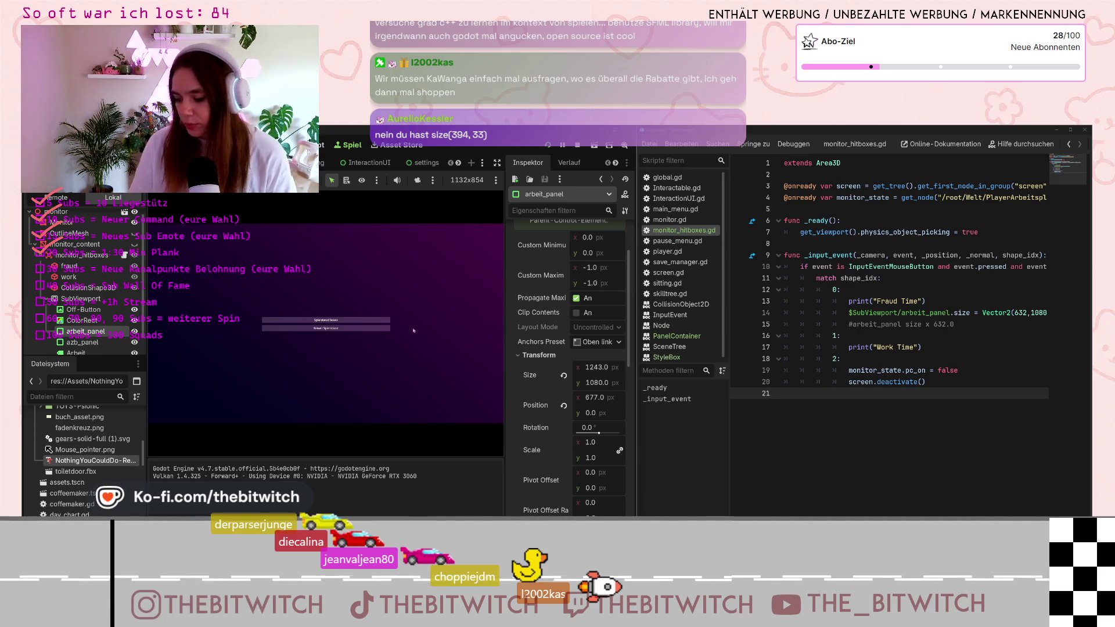
{"action": "left_click", "coordinate": [357, 330]}
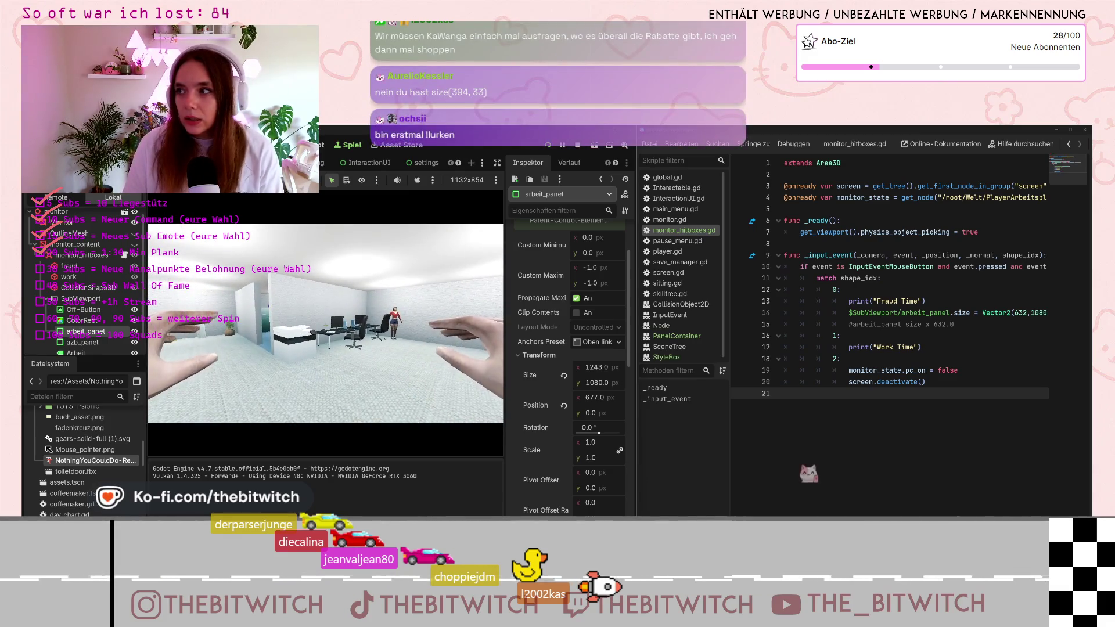
Sit at the office desk and click the green AZB panel on the monitor to trigger Fraud Time.
{"action": "key", "text": "e"}
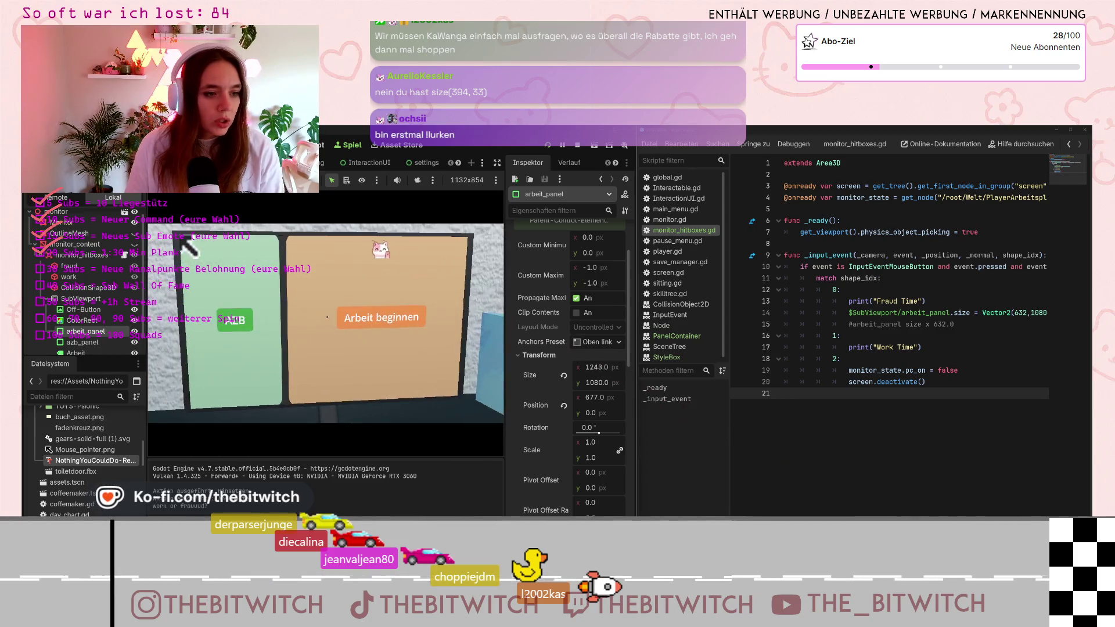
{"action": "left_click", "coordinate": [261, 346]}
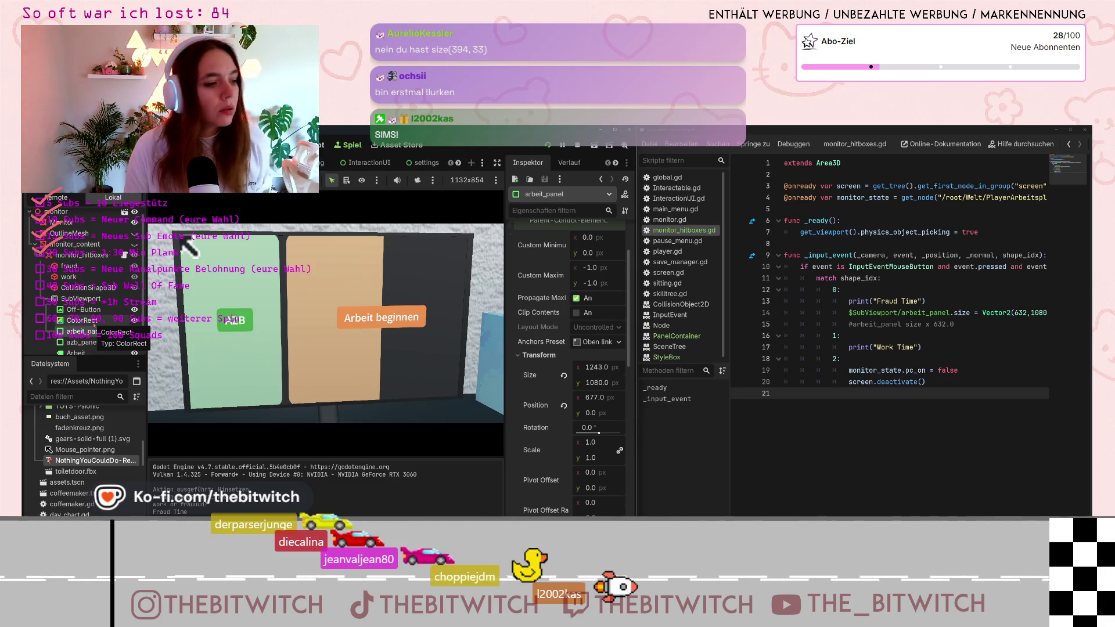
Select arbeit_panel in the remote scene tree and set its x position to 720.
{"action": "left_click", "coordinate": [81, 342]}
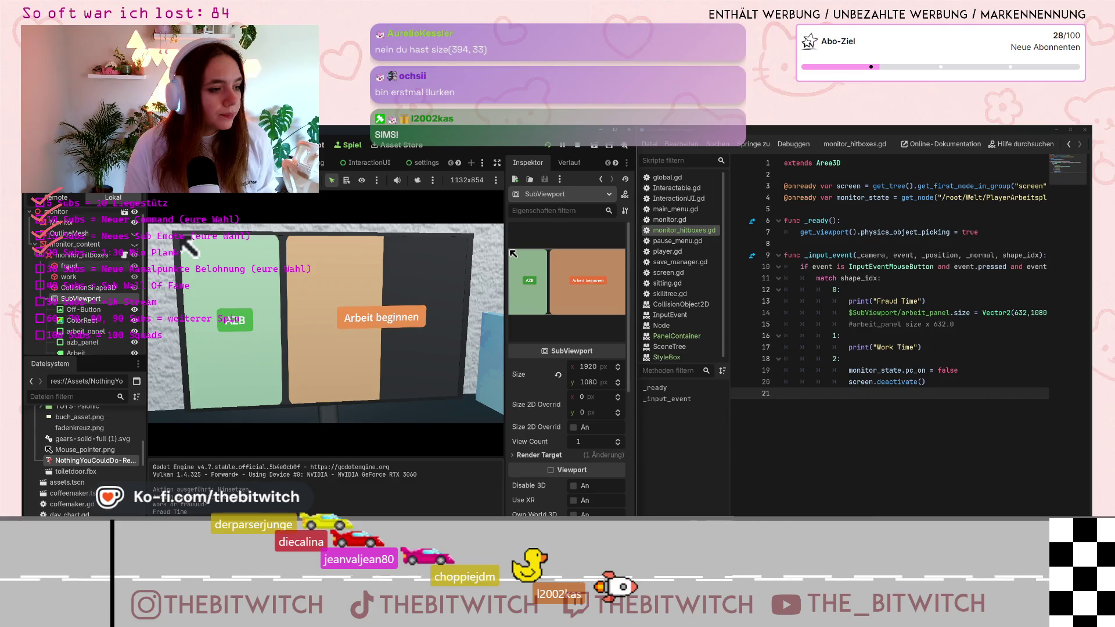
{"action": "left_click", "coordinate": [81, 331]}
{"action": "scroll", "coordinate": [536, 298], "scroll_direction": "up", "scroll_amount": 3}
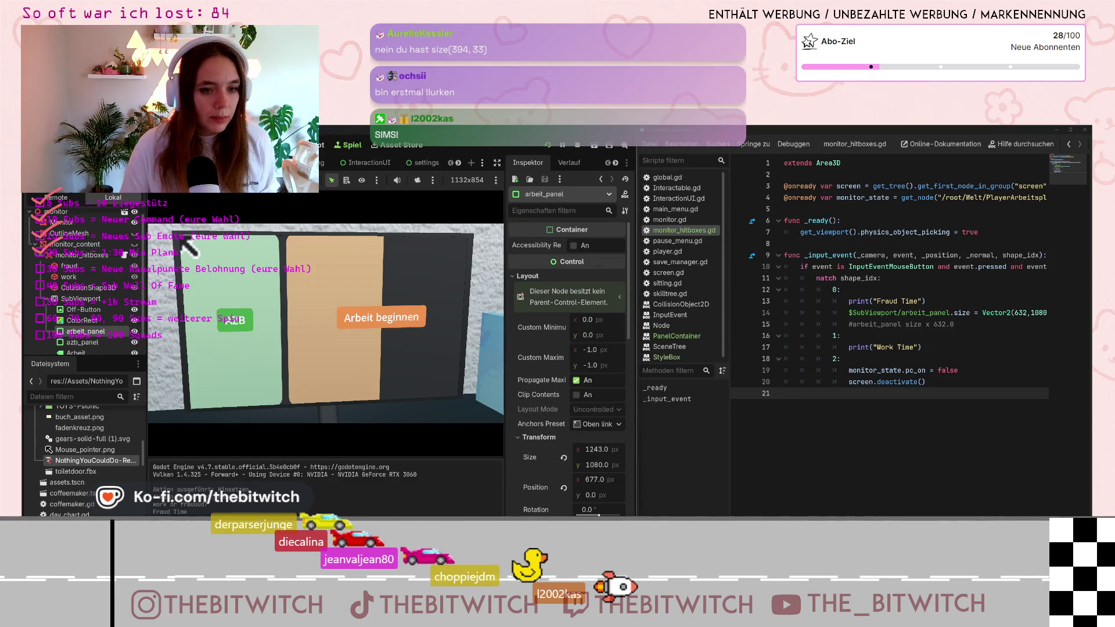
{"action": "scroll", "coordinate": [519, 312], "scroll_direction": "down", "scroll_amount": 3}
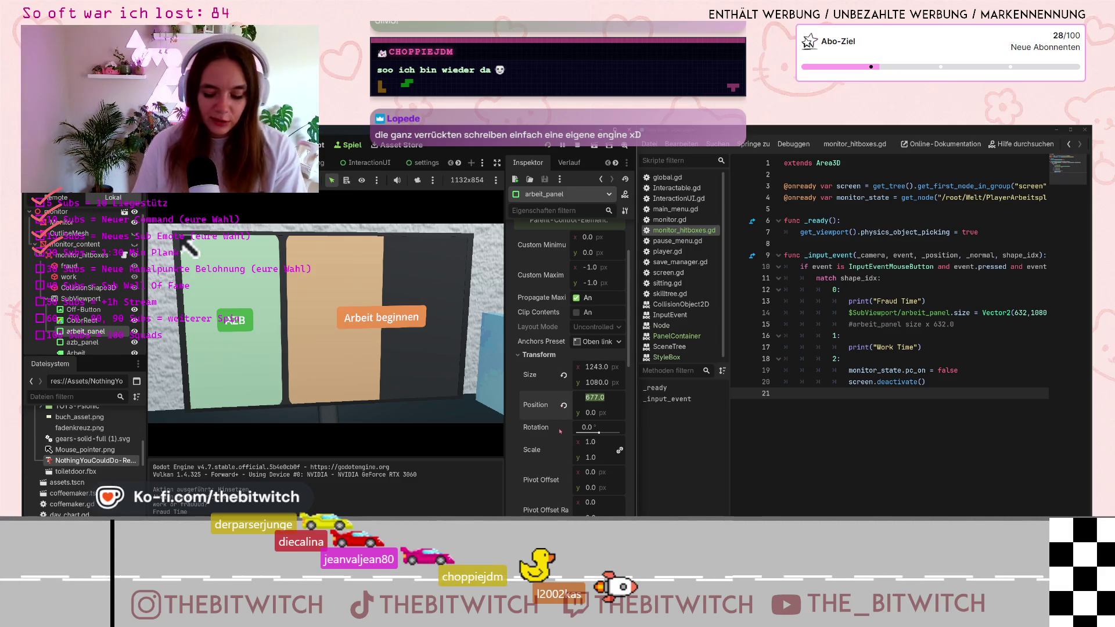
{"action": "type", "text": "720"}
{"action": "key", "text": "Return"}
Raise the panel's x position to 1255, retrigger Fraud Time, then undo back to 677.
{"action": "key", "text": "Up"}
{"action": "key", "text": "Up"}
{"action": "key", "text": "Up"}
{"action": "key", "text": "Up"}
{"action": "key", "text": "Up"}
{"action": "key", "text": "Up"}
{"action": "key", "text": "Up"}
{"action": "key", "text": "Up"}
{"action": "key", "text": "Up"}
{"action": "key", "text": "Up"}
{"action": "key", "text": "Up"}
{"action": "key", "text": "Up"}
{"action": "key", "text": "Up"}
{"action": "key", "text": "Up"}
{"action": "key", "text": "Up"}
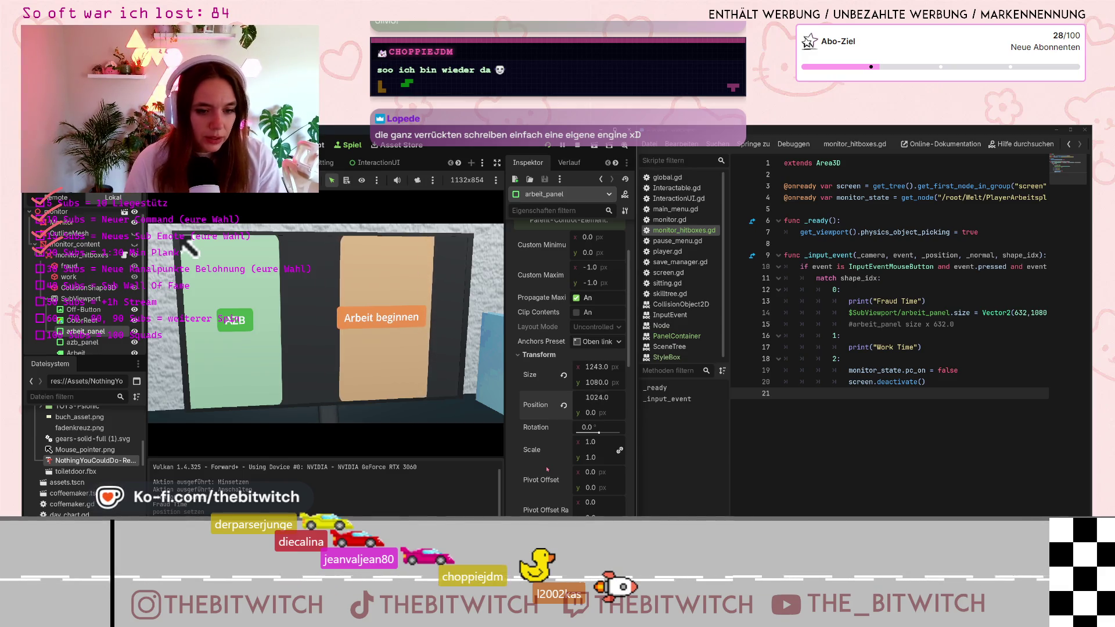
{"action": "key", "text": "Up"}
{"action": "key", "text": "Up"}
{"action": "key", "text": "Up"}
{"action": "key", "text": "Up"}
{"action": "key", "text": "Up"}
{"action": "key", "text": "Up"}
{"action": "key", "text": "Up"}
{"action": "key", "text": "Up"}
{"action": "key", "text": "Up"}
{"action": "key", "text": "Up"}
{"action": "key", "text": "Up"}
{"action": "key", "text": "Up"}
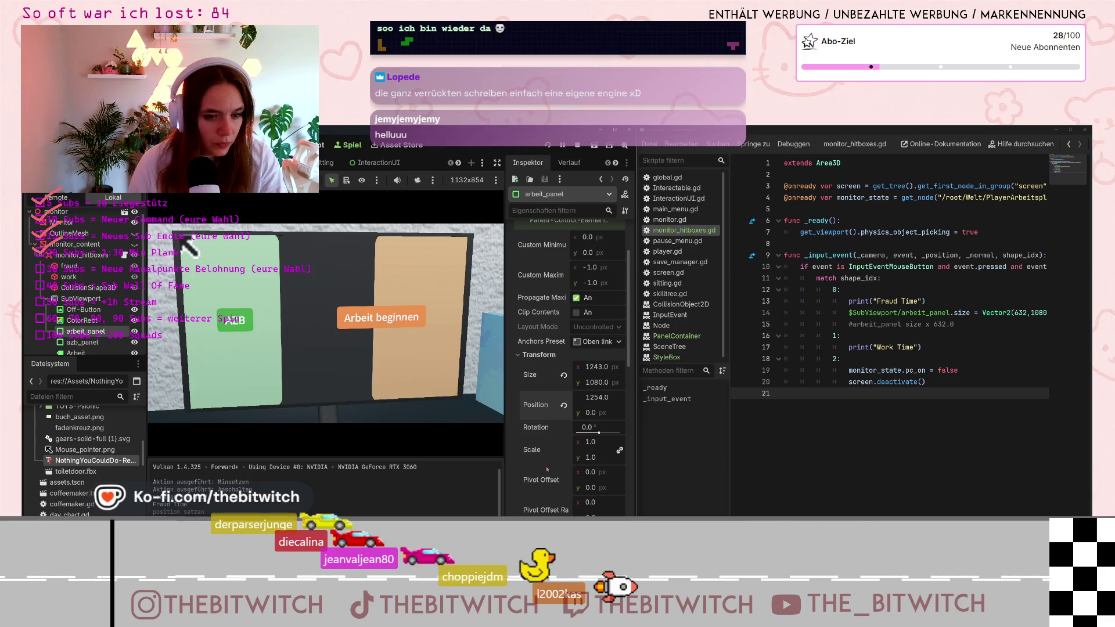
{"action": "key", "text": "Up"}
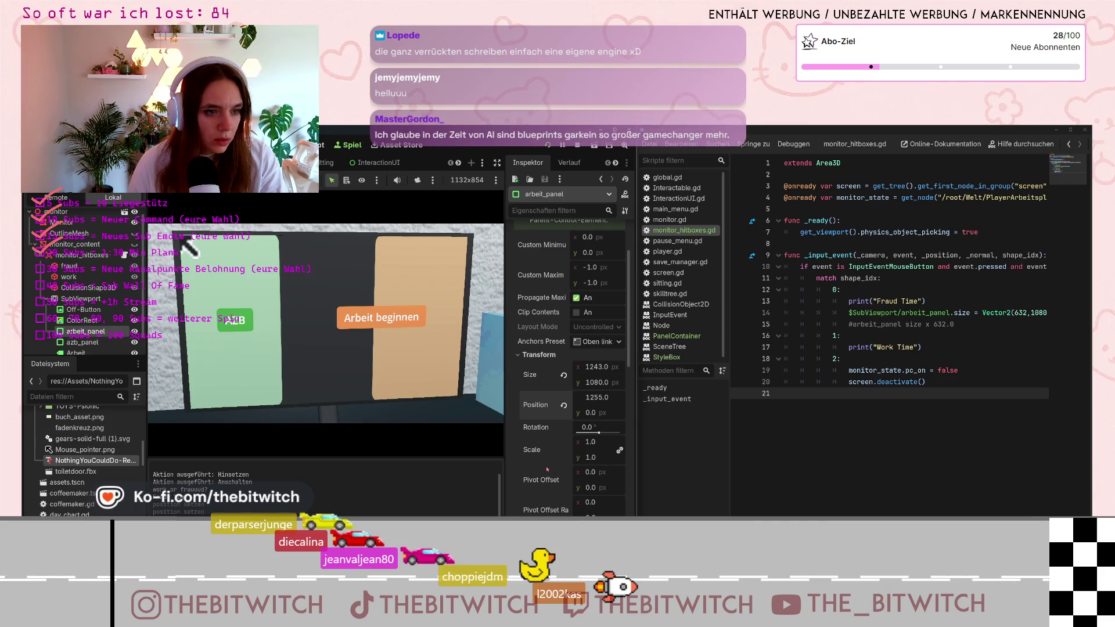
{"action": "left_click", "coordinate": [182, 240]}
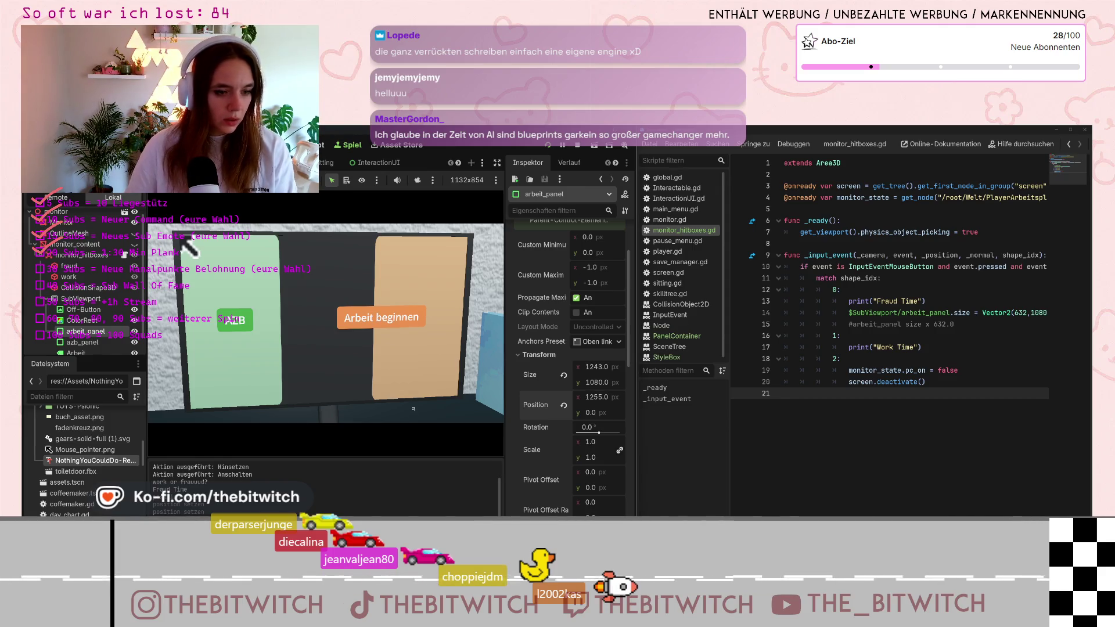
{"action": "key", "text": "ctrl+z"}
{"action": "key", "text": "ctrl+z"}
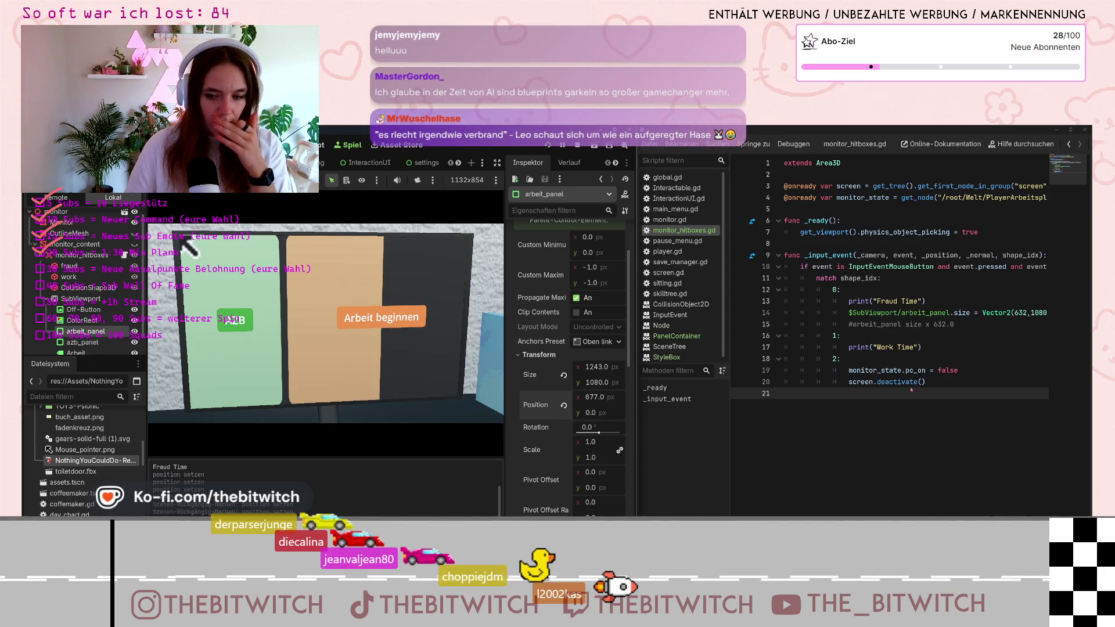
Duplicate line 14's arbeit_panel size assignment as a new line 15.
{"action": "left_click", "coordinate": [938, 313]}
{"action": "left_click_drag", "start_coordinate": [839, 313], "coordinate": [1046, 319]}
{"action": "left_click", "coordinate": [1043, 314]}
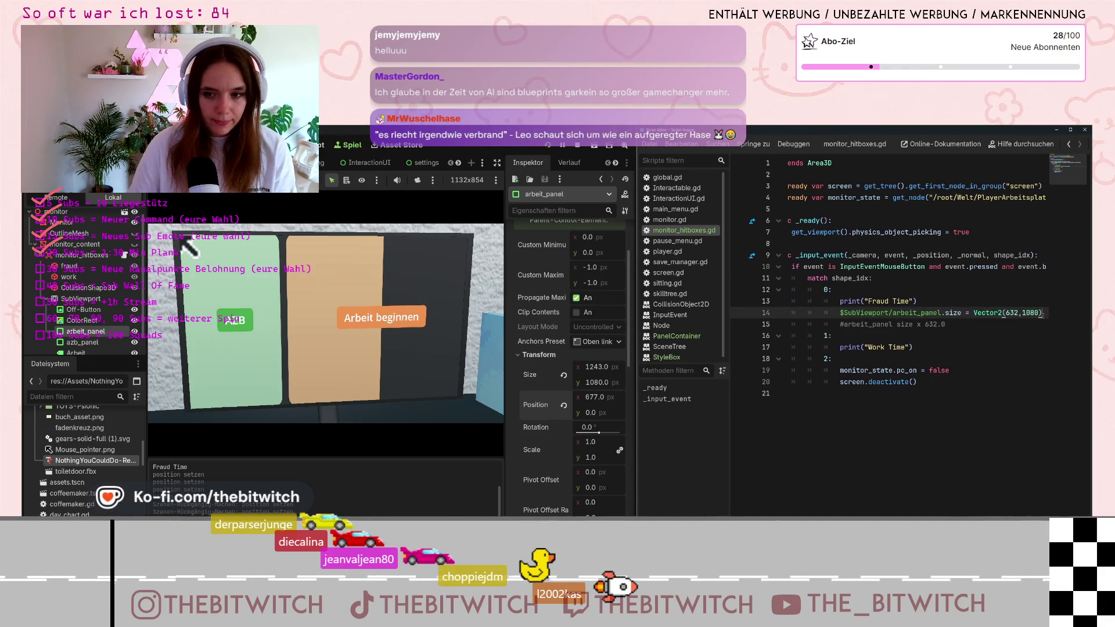
{"action": "key", "text": "Return"}
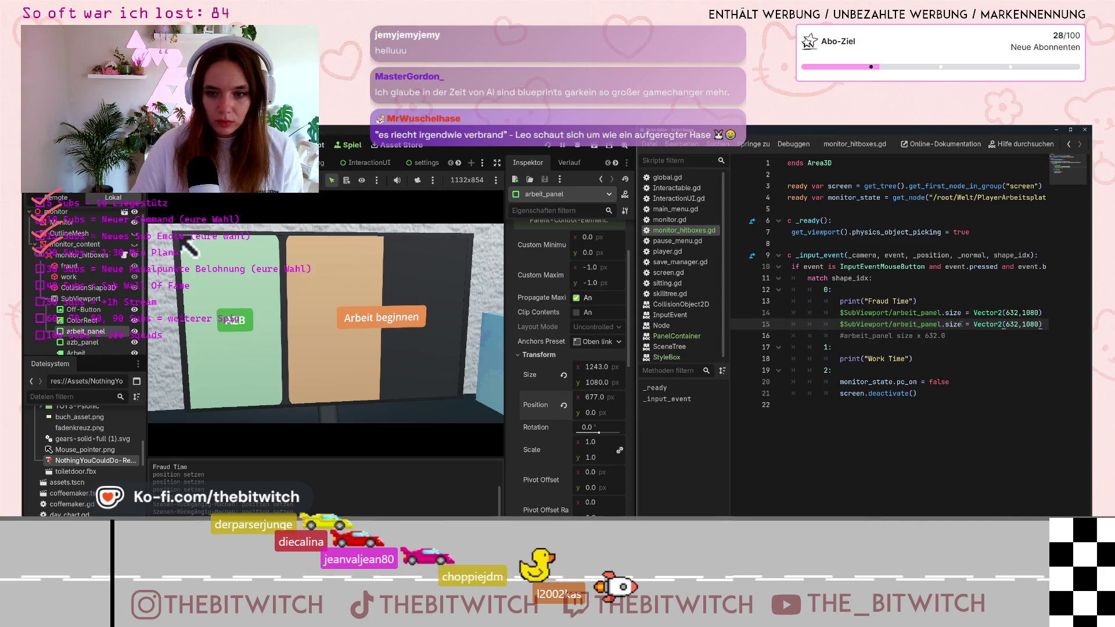
Change line 15 to set arbeit_panel.position to Vector2(1255,0).
{"action": "left_click", "coordinate": [952, 324]}
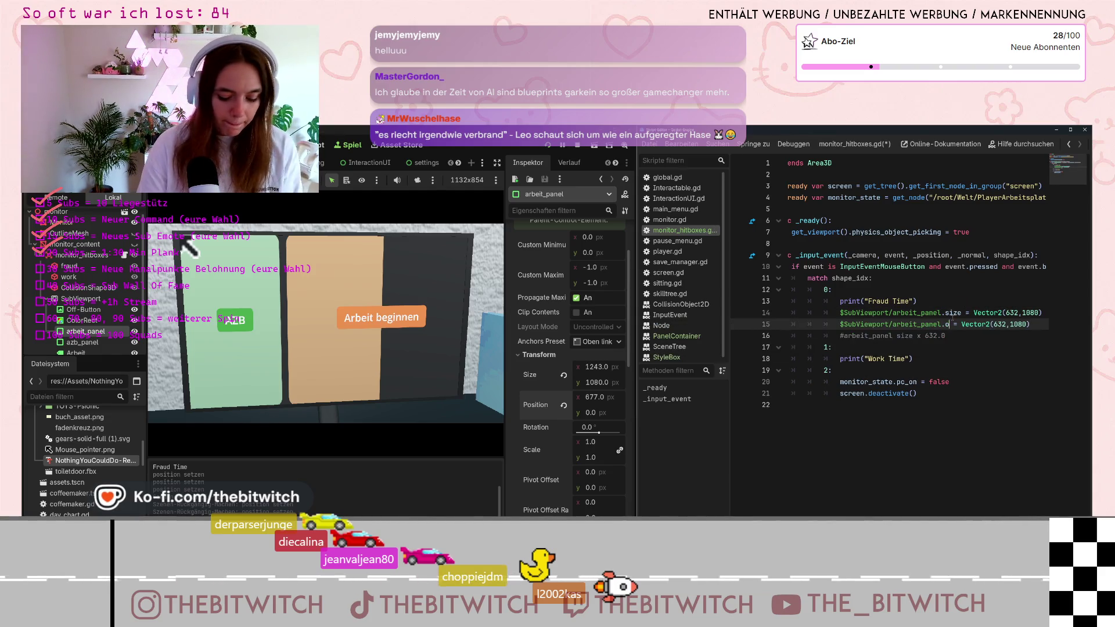
{"action": "key", "text": "BackSpace"}
{"action": "type", "text": "positi"}
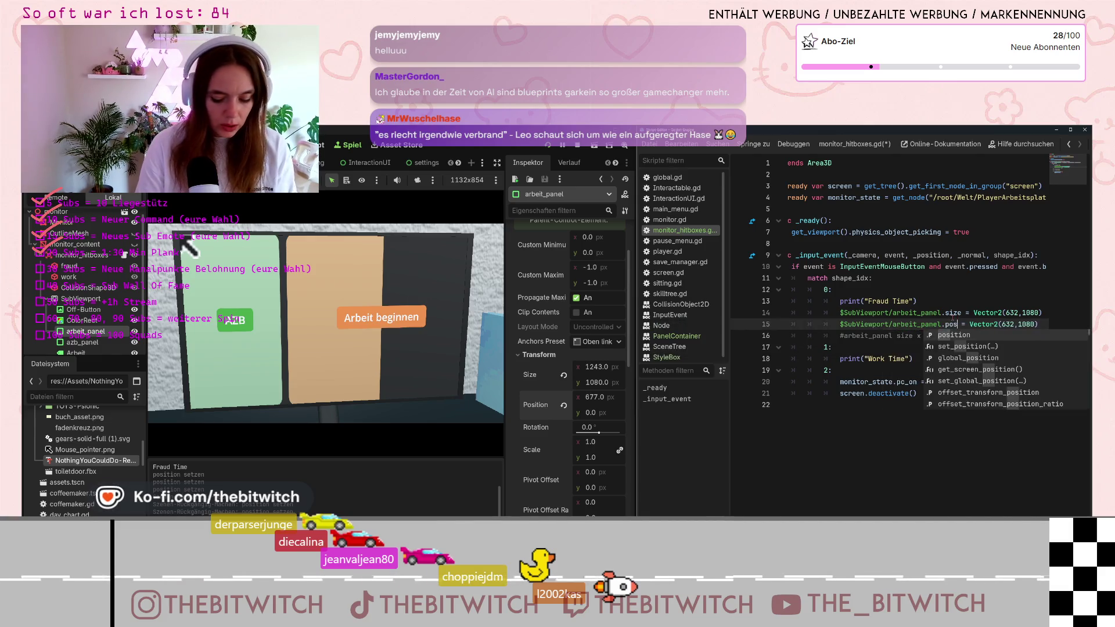
{"action": "type", "text": "on"}
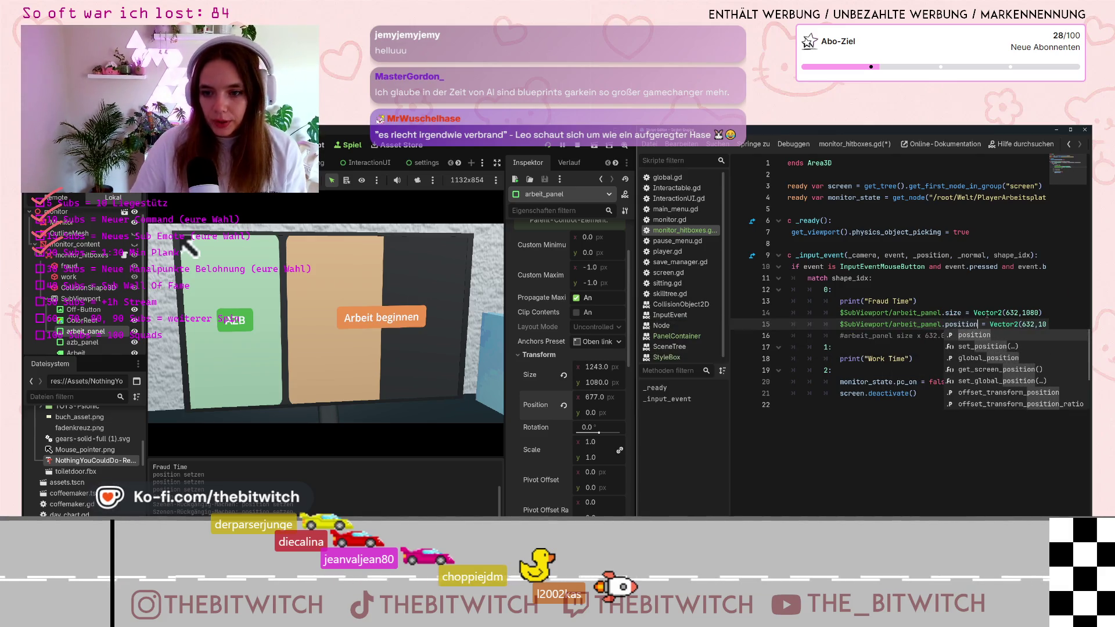
{"action": "left_click", "coordinate": [1026, 324]}
{"action": "key", "text": "BackSpace"}
{"action": "key", "text": "BackSpace"}
{"action": "key", "text": "BackSpace"}
{"action": "type", "text": "1255,1"}
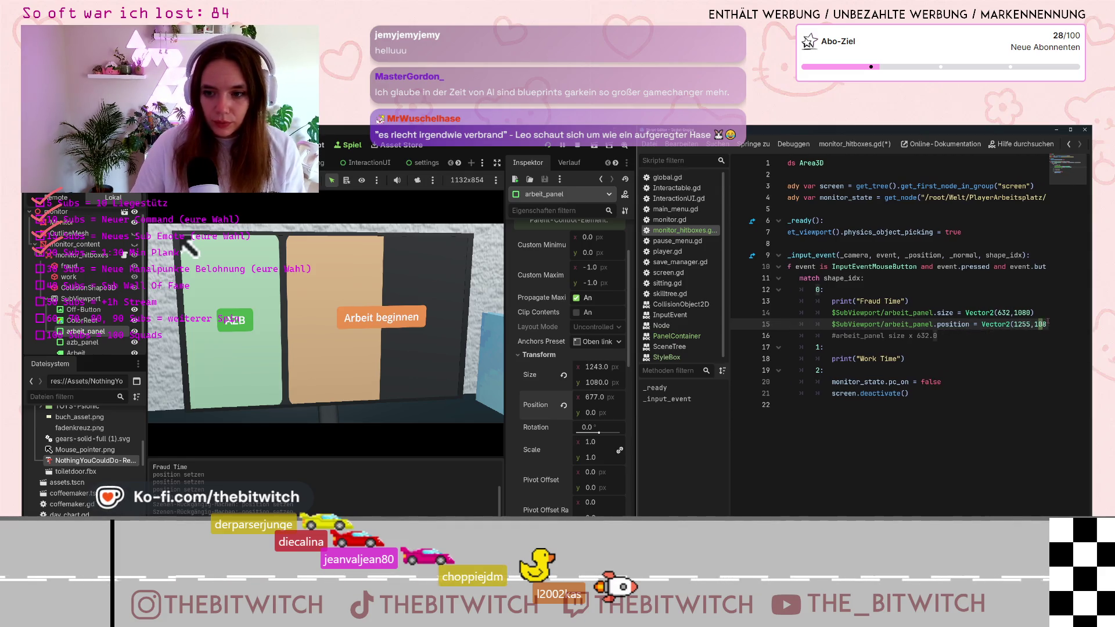
{"action": "type", "text": "0"}
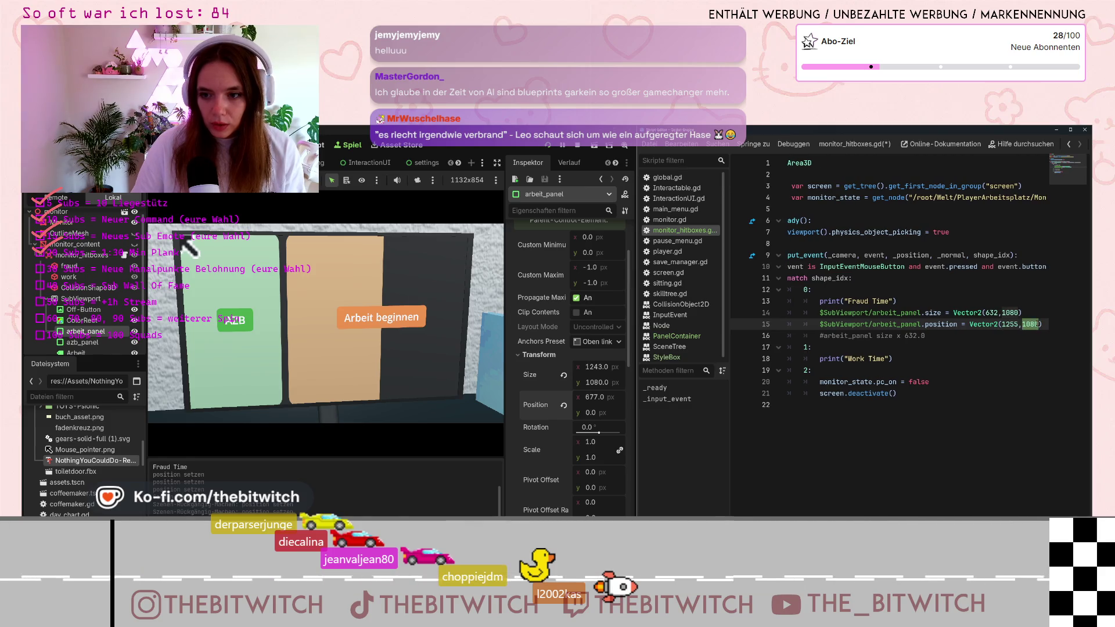
{"action": "left_click", "coordinate": [1032, 348]}
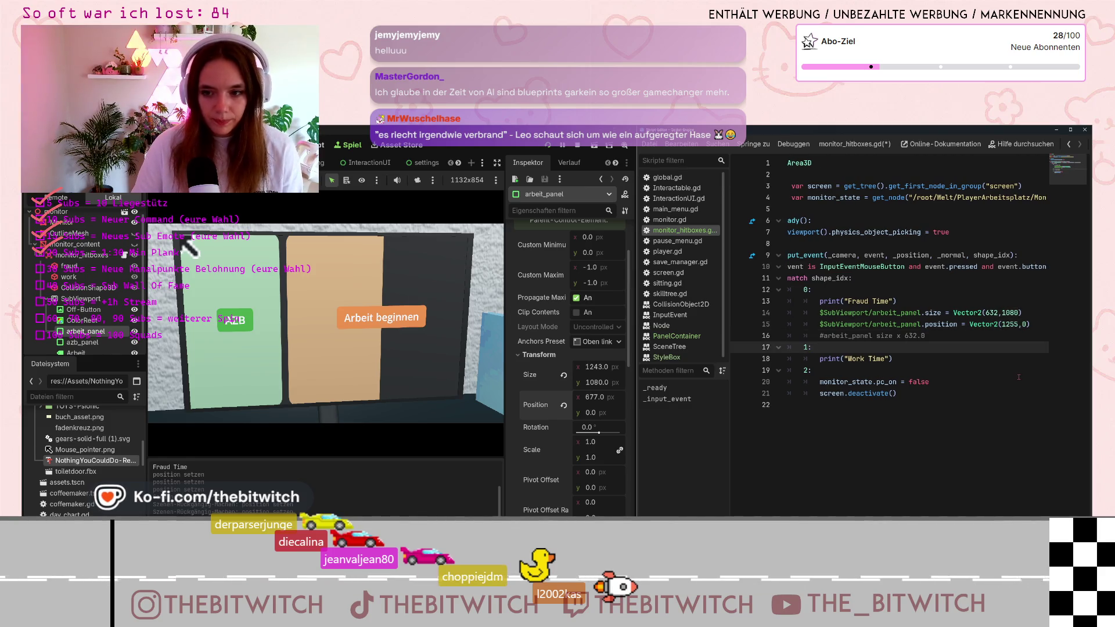
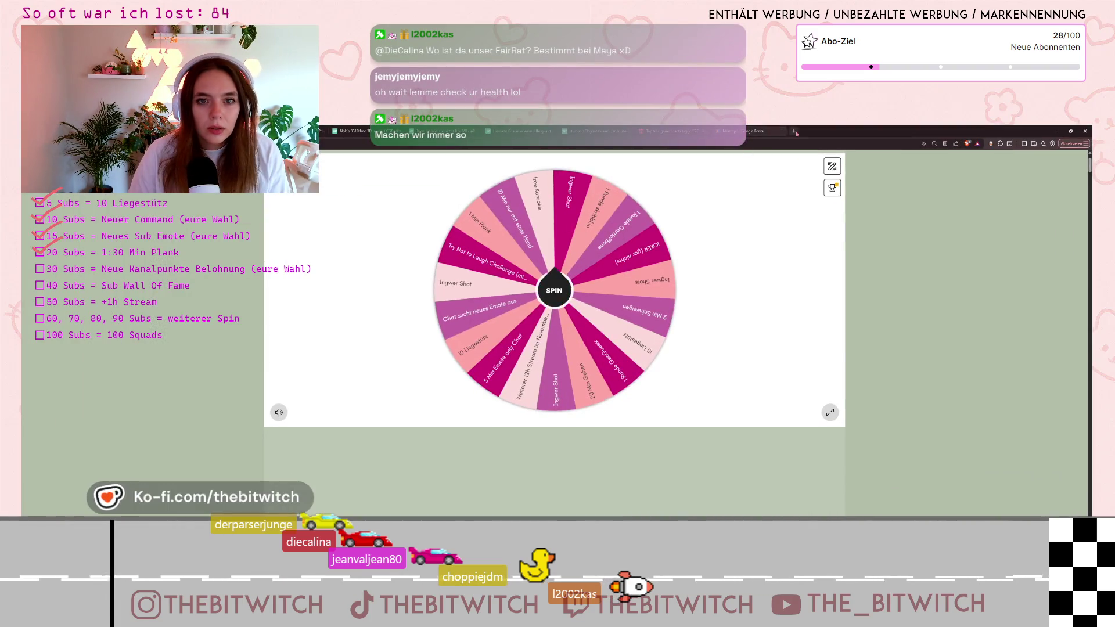
Open a new Brave tab and go to the live Twitch stream from its shortcut.
{"action": "left_click", "coordinate": [794, 131]}
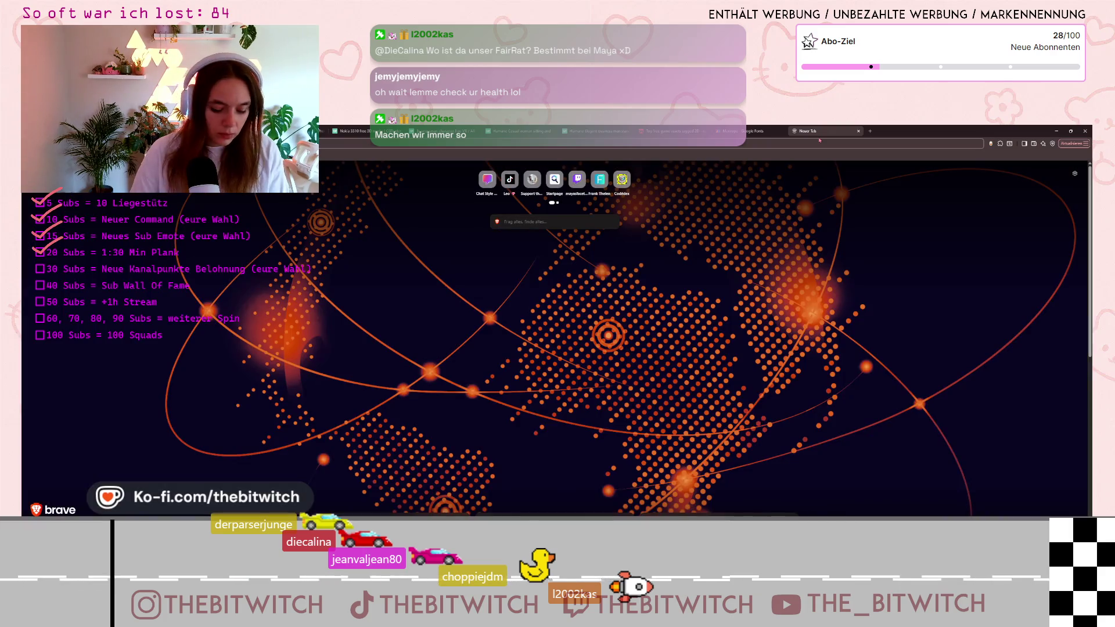
{"action": "left_click", "coordinate": [577, 180]}
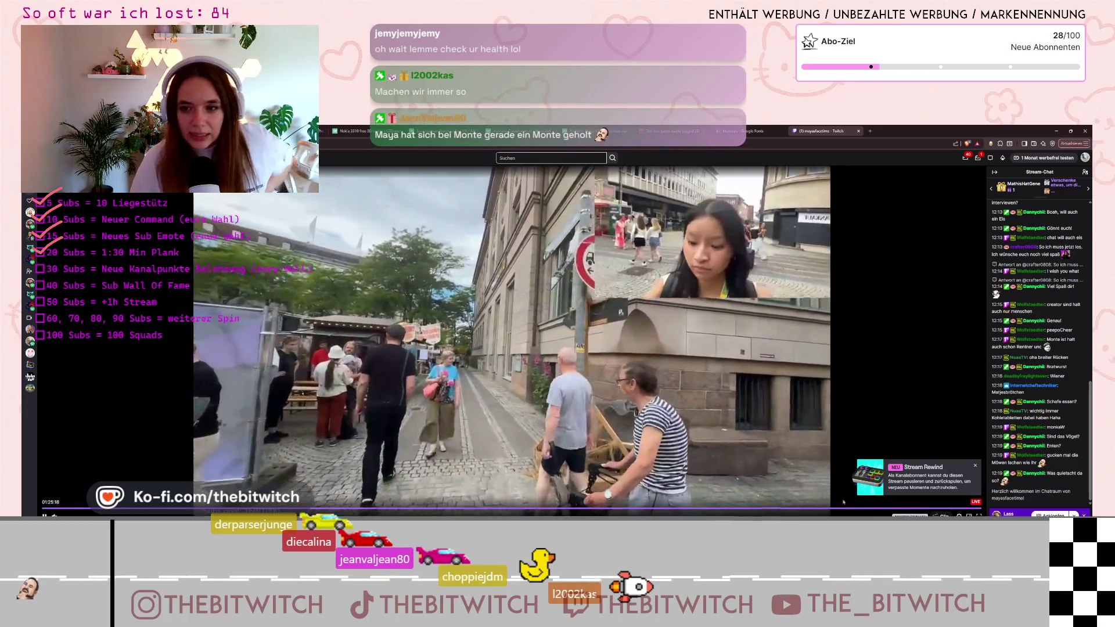
{"action": "scroll", "coordinate": [1040, 348], "scroll_direction": "up", "scroll_amount": 1}
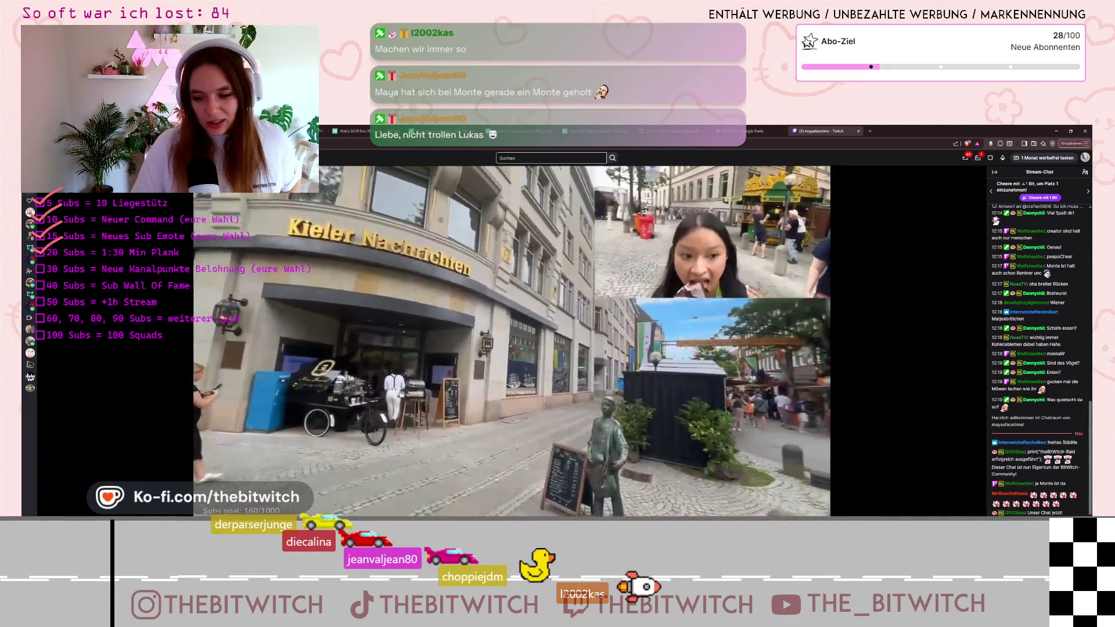
{"action": "left_click", "coordinate": [1080, 526]}
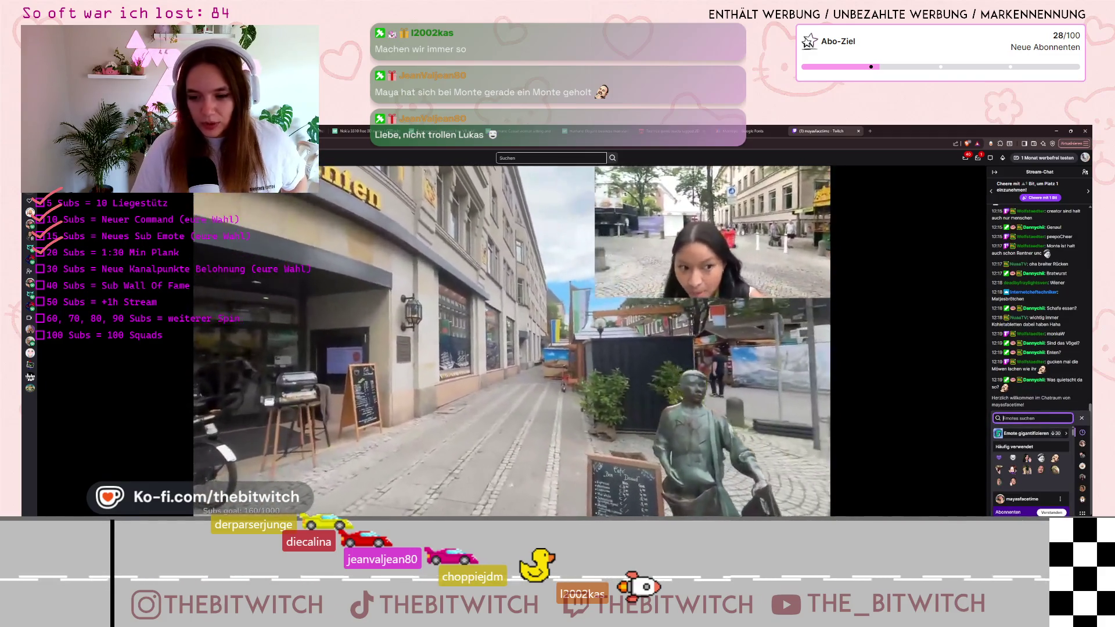
{"action": "key", "text": "Escape"}
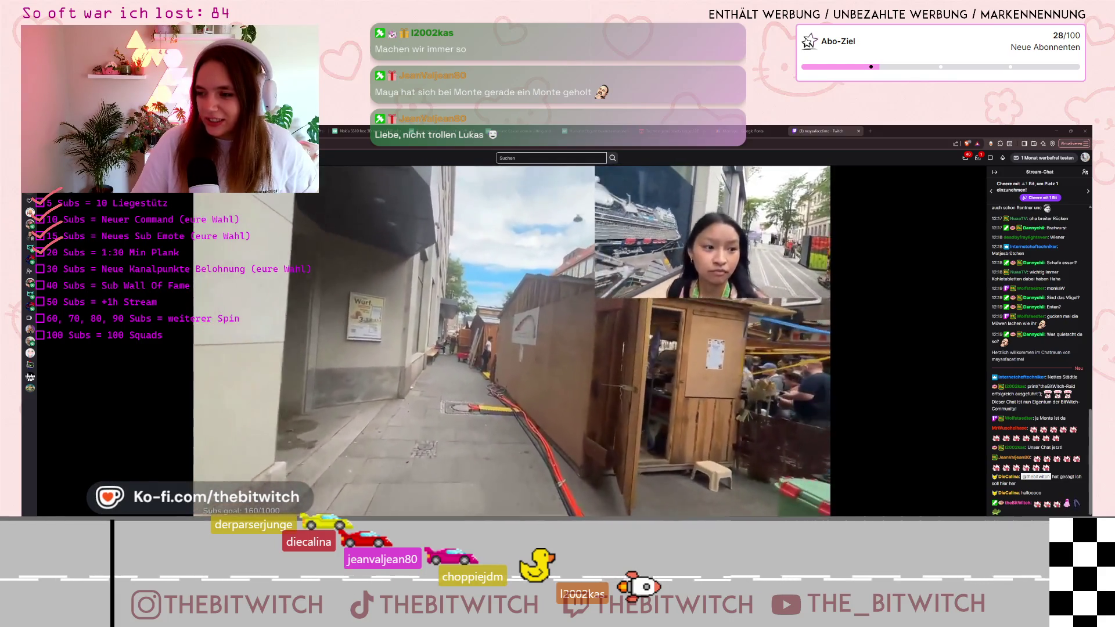
{"action": "scroll", "coordinate": [1034, 485], "scroll_direction": "up", "scroll_amount": 1}
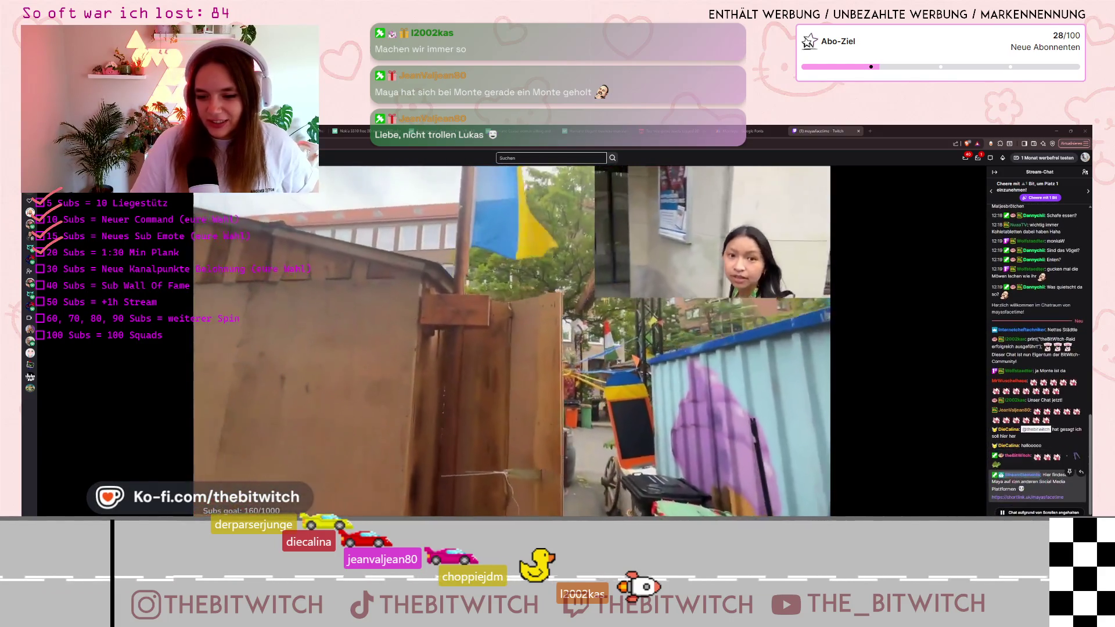
{"action": "left_click", "coordinate": [1040, 513]}
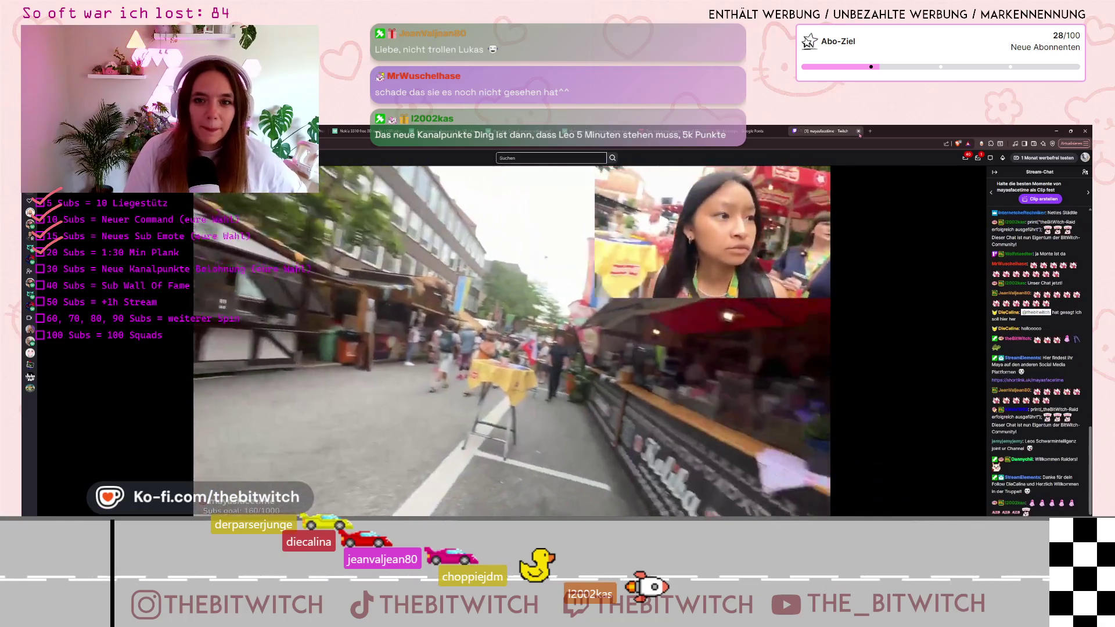
Return to Godot, click the in-game Arbeit panel so Work Time logs, then stop the game with F8.
{"action": "left_click", "coordinate": [858, 131]}
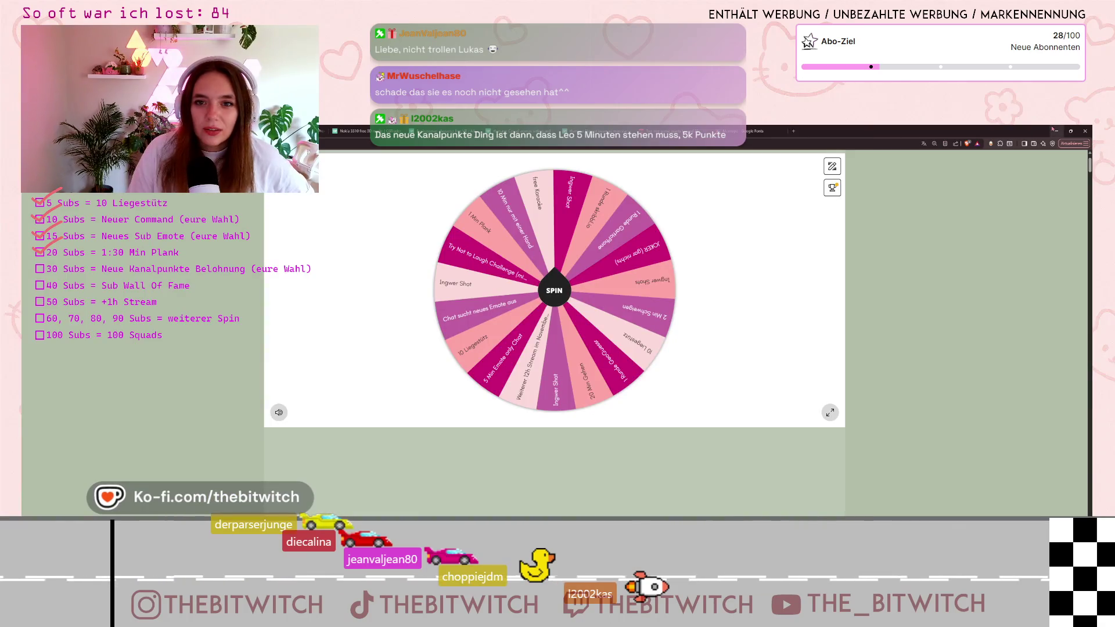
{"action": "key", "text": "alt+Tab"}
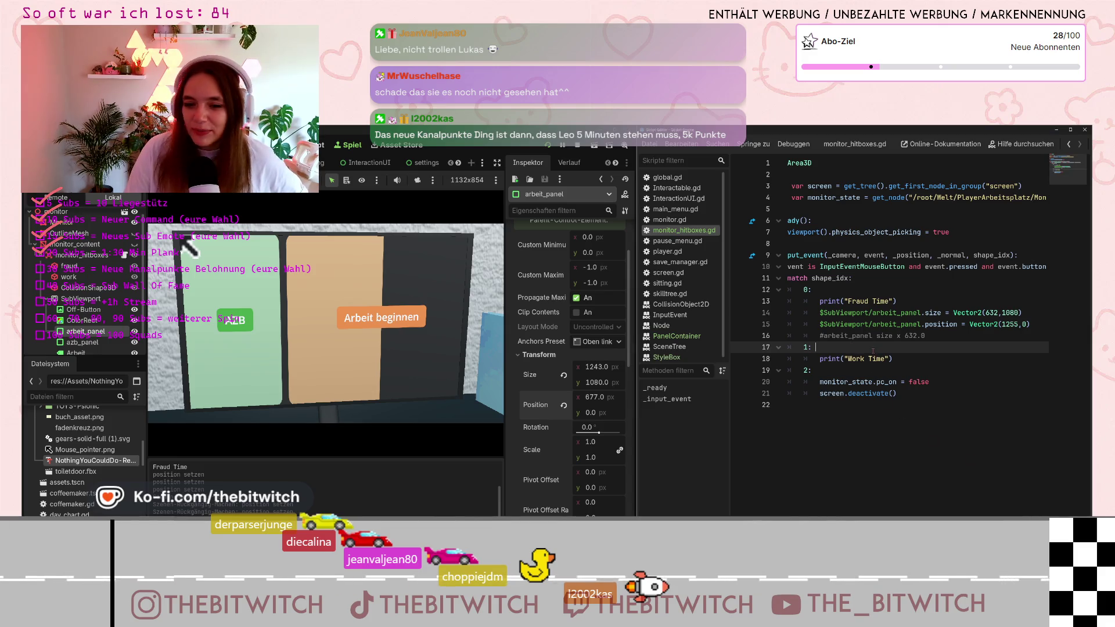
{"action": "left_click", "coordinate": [940, 335]}
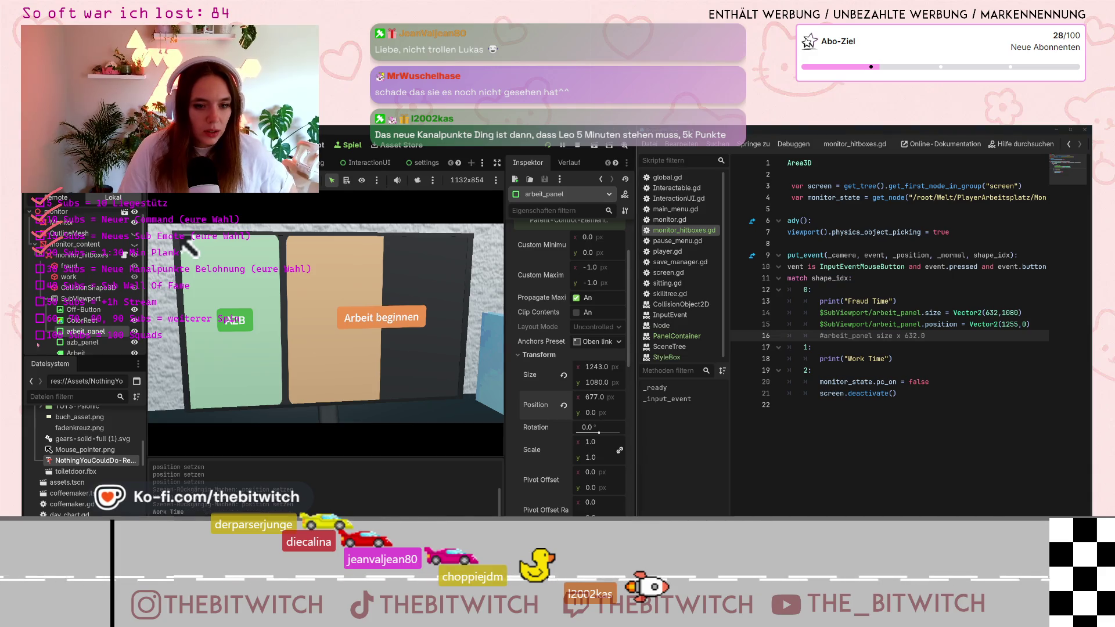
{"action": "left_click", "coordinate": [242, 355]}
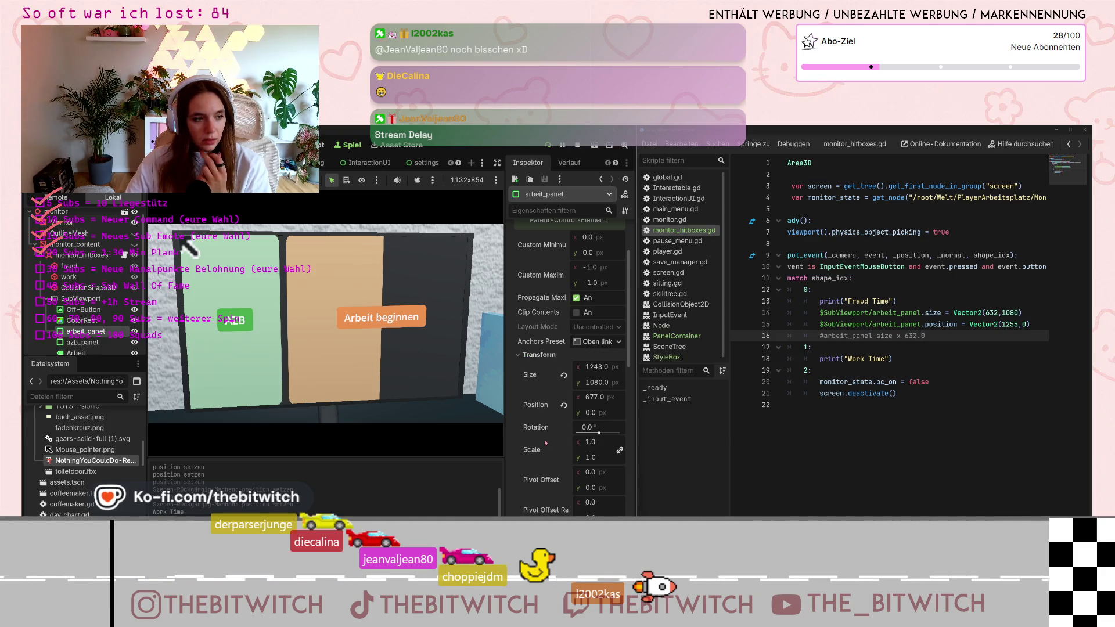
{"action": "key", "text": "F8"}
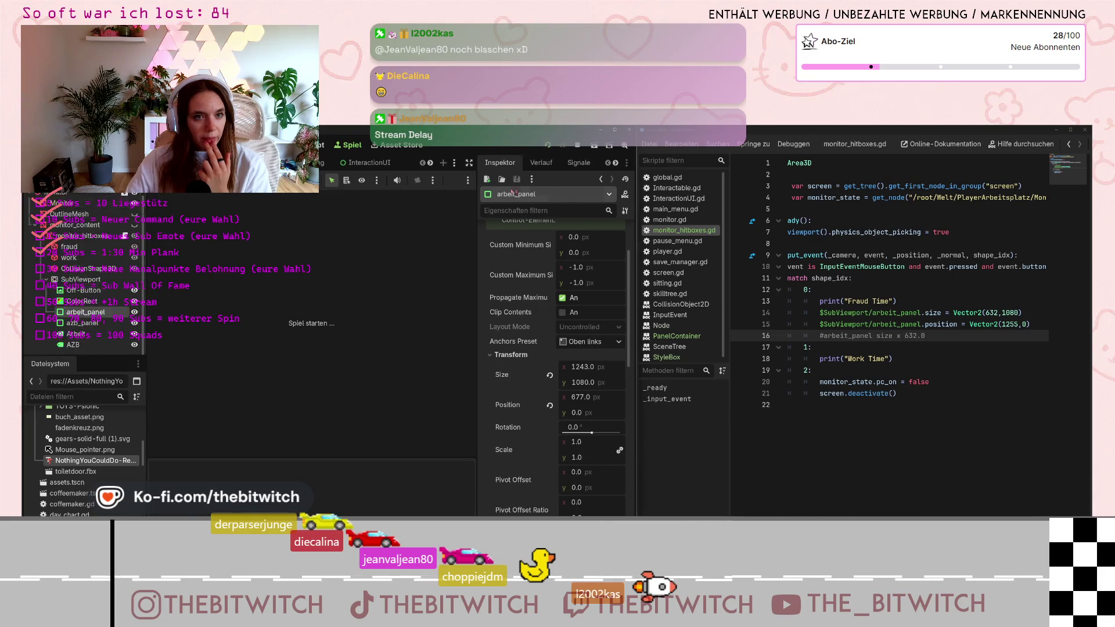
Relaunch and stop the game, then select the arbeit_panel size comment on line 16.
{"action": "key", "text": "F5"}
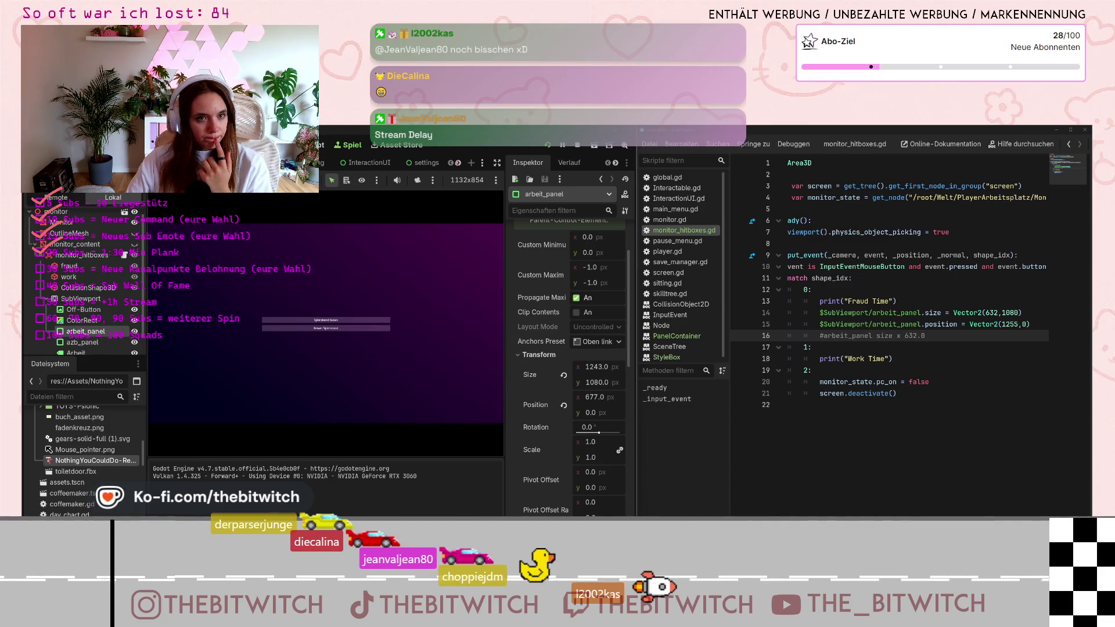
{"action": "left_click", "coordinate": [578, 149]}
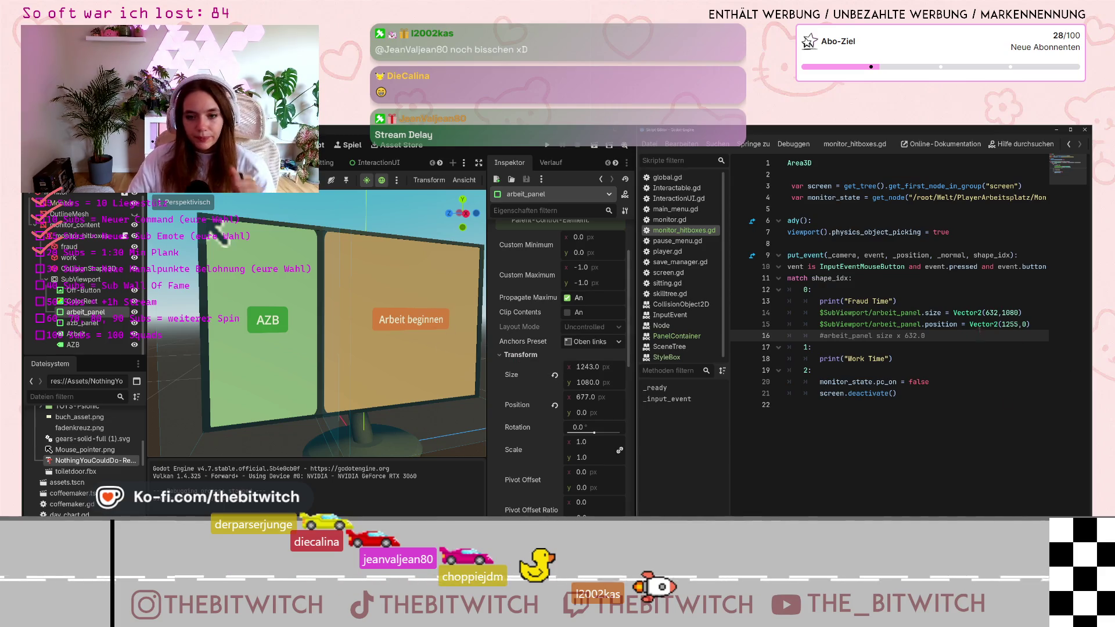
{"action": "left_click_drag", "start_coordinate": [926, 336], "coordinate": [819, 336]}
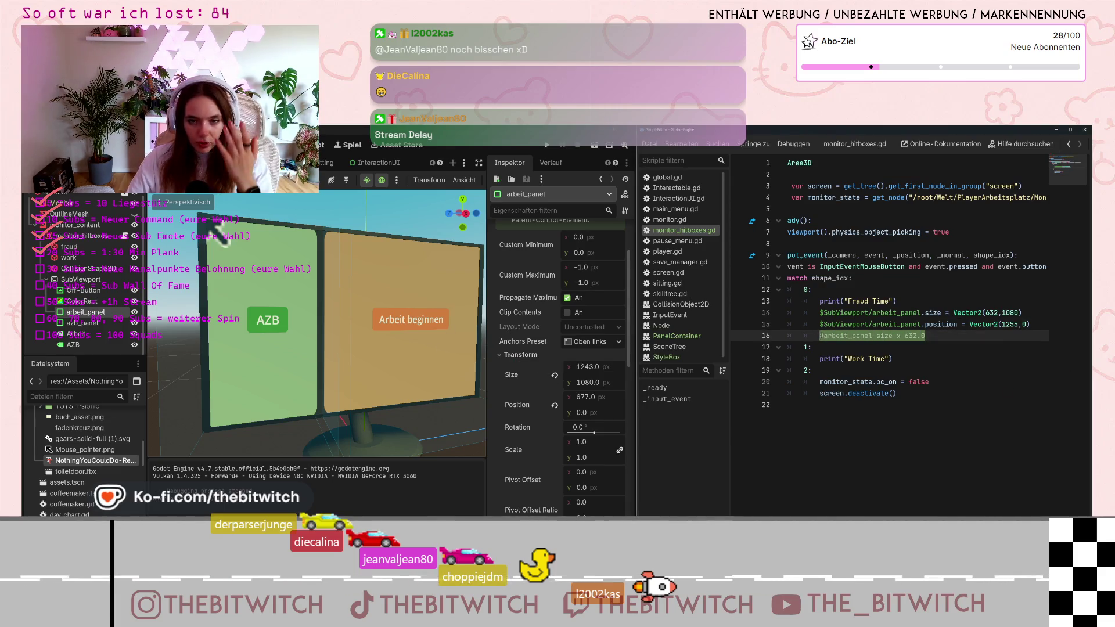
Delete the arbeit_panel size comment on line 16.
{"action": "key", "text": "BackSpace"}
{"action": "key", "text": "BackSpace"}
{"action": "key", "text": "BackSpace"}
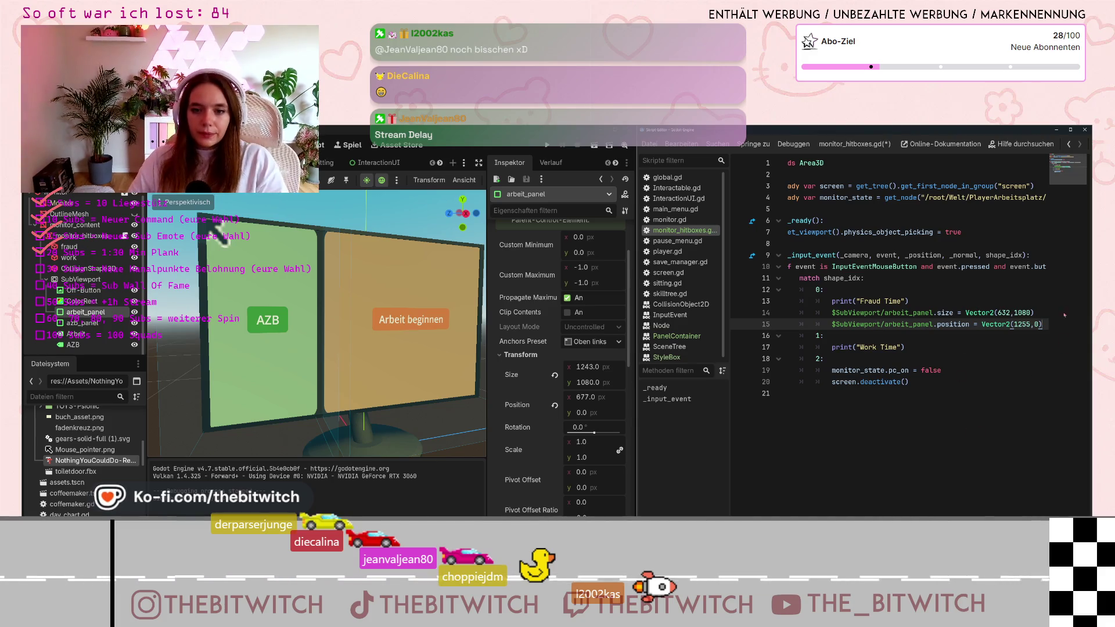
{"action": "key", "text": "Return"}
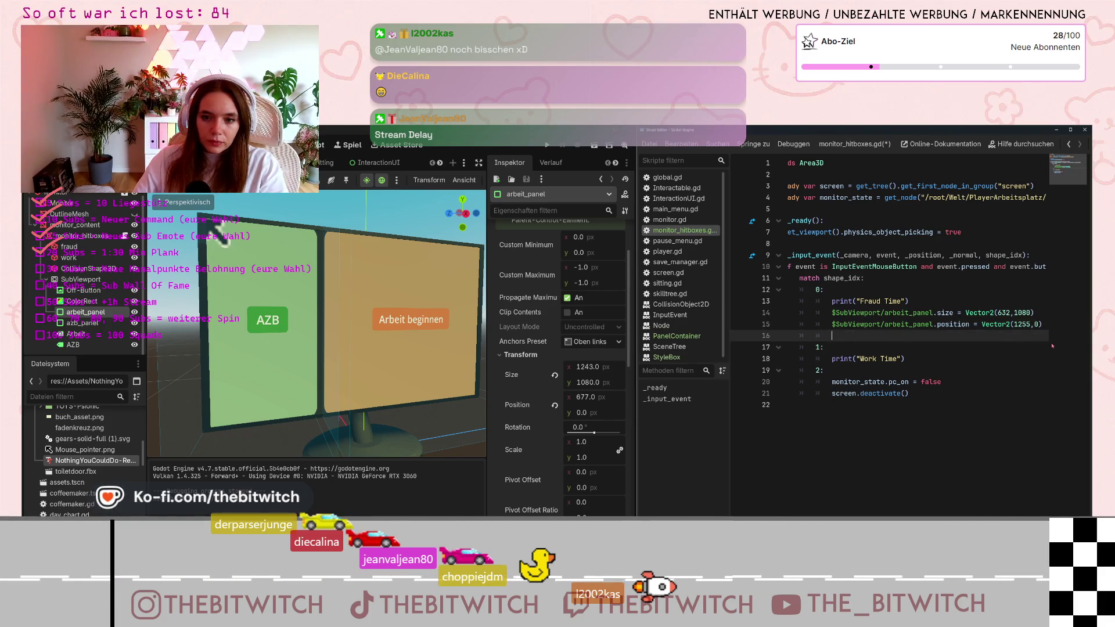
{"action": "type", "text": "va"}
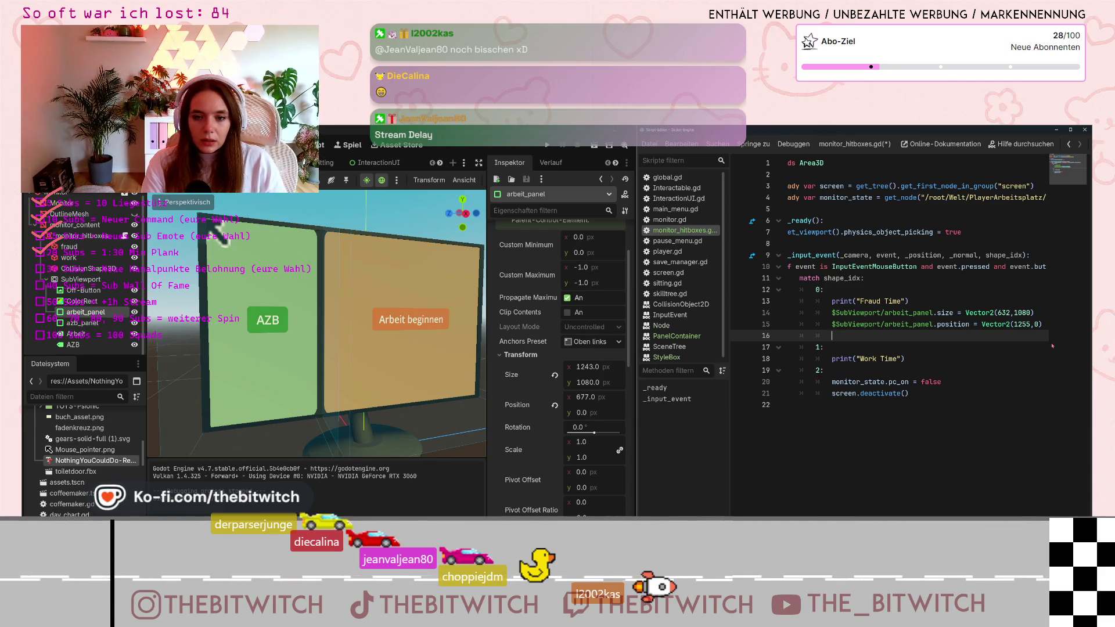
{"action": "key", "text": "BackSpace"}
{"action": "key", "text": "BackSpace"}
{"action": "key", "text": "BackSpace"}
{"action": "key", "text": "BackSpace"}
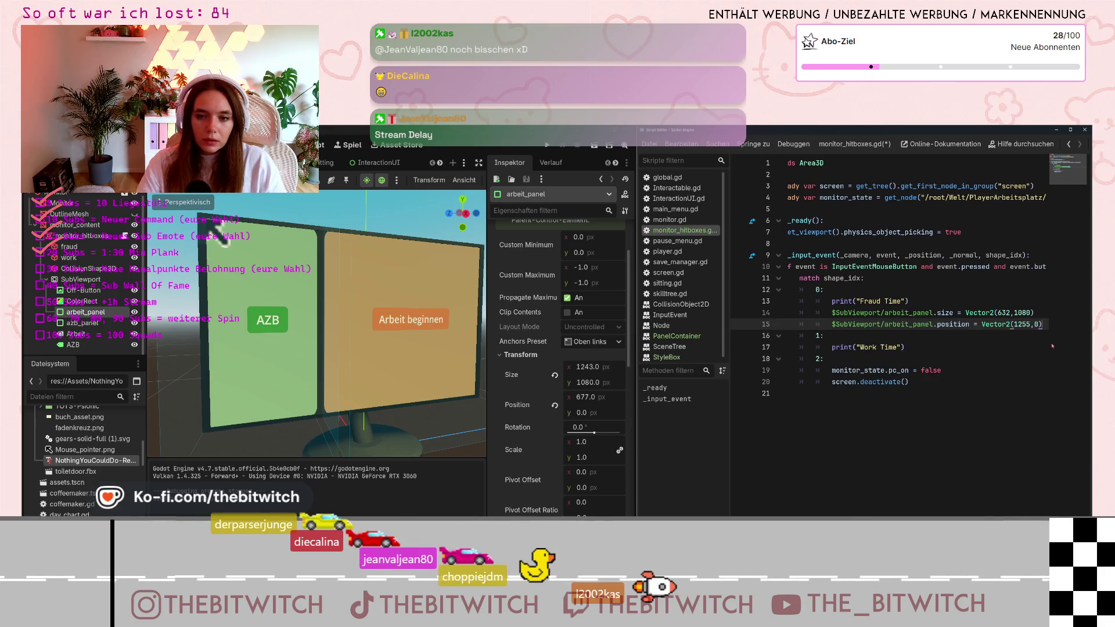
Declare 'var working = false' and 'azbing = false' above func _ready().
{"action": "scroll", "coordinate": [917, 278], "scroll_direction": "left", "scroll_amount": 1}
{"action": "left_click", "coordinate": [794, 209]}
{"action": "key", "text": "Return"}
{"action": "key", "text": "Return"}
{"action": "key", "text": "Up"}
{"action": "type", "text": "var"}
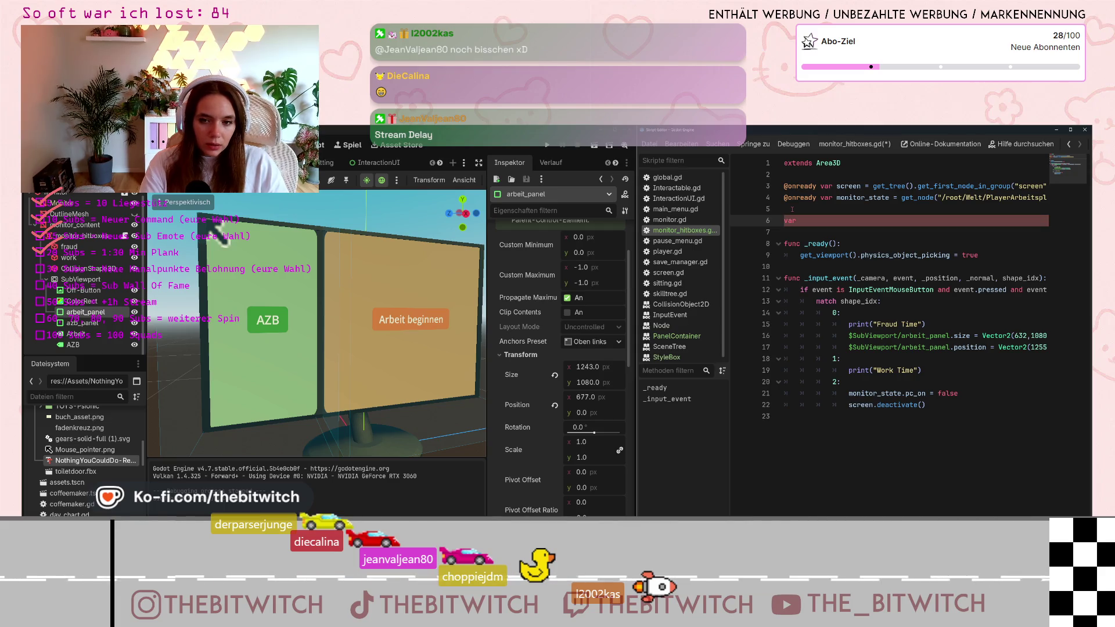
{"action": "type", "text": " working"}
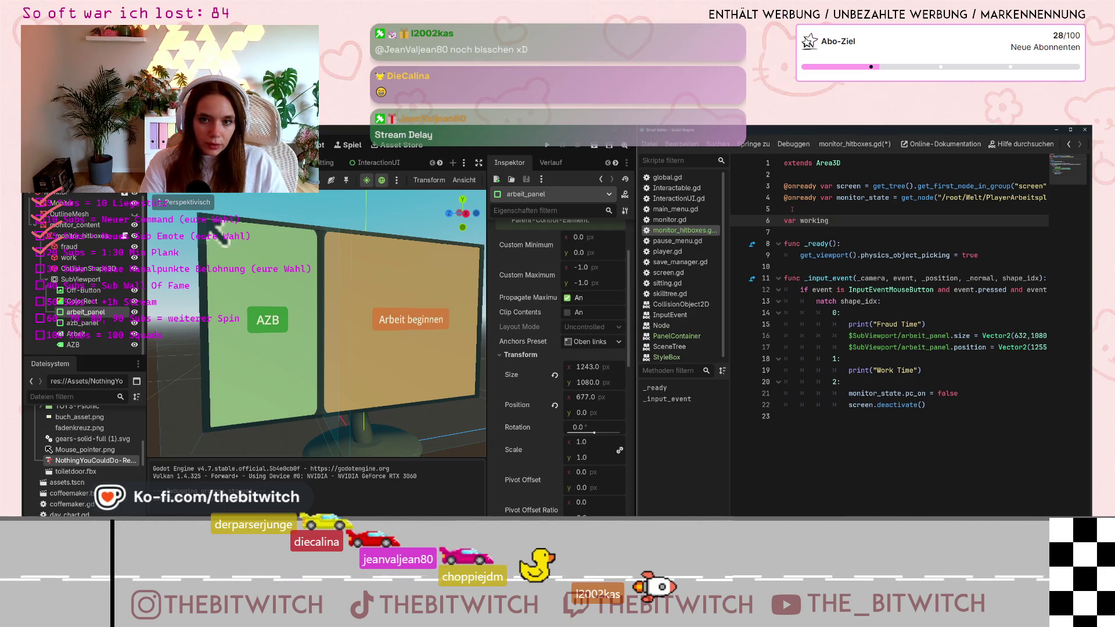
{"action": "type", "text": " = false"}
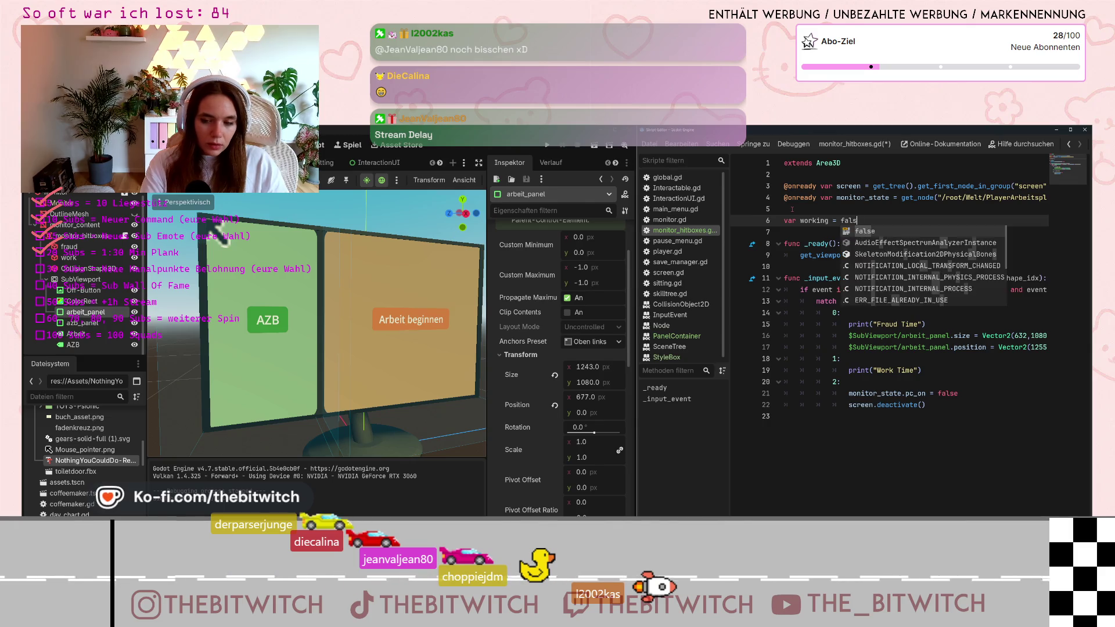
{"action": "key", "text": "Return"}
{"action": "type", "text": "var"}
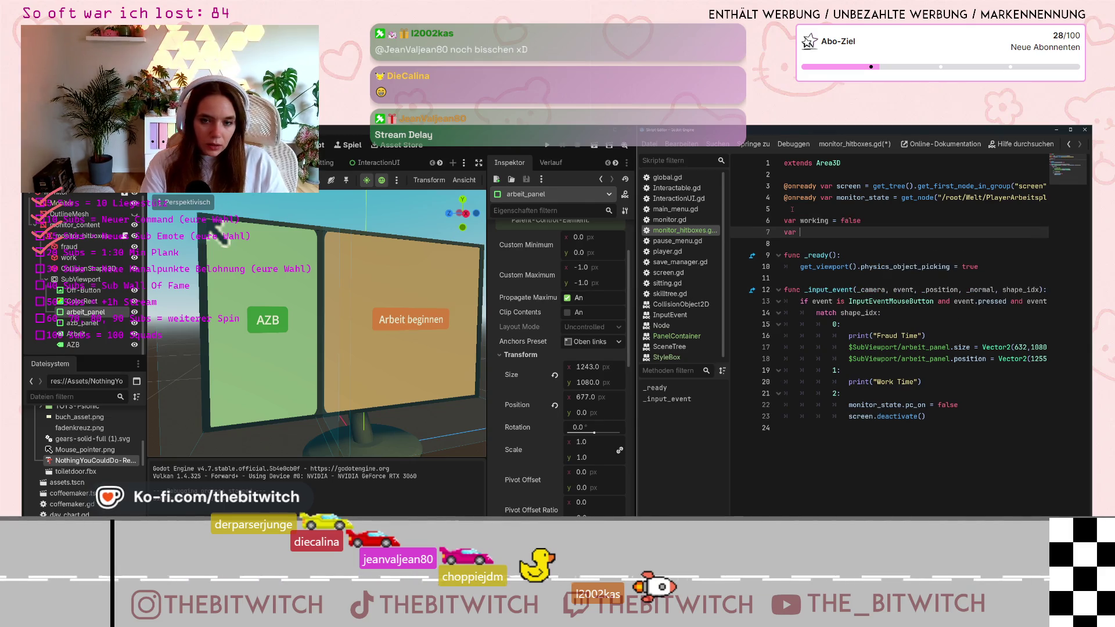
{"action": "type", "text": "azbing"}
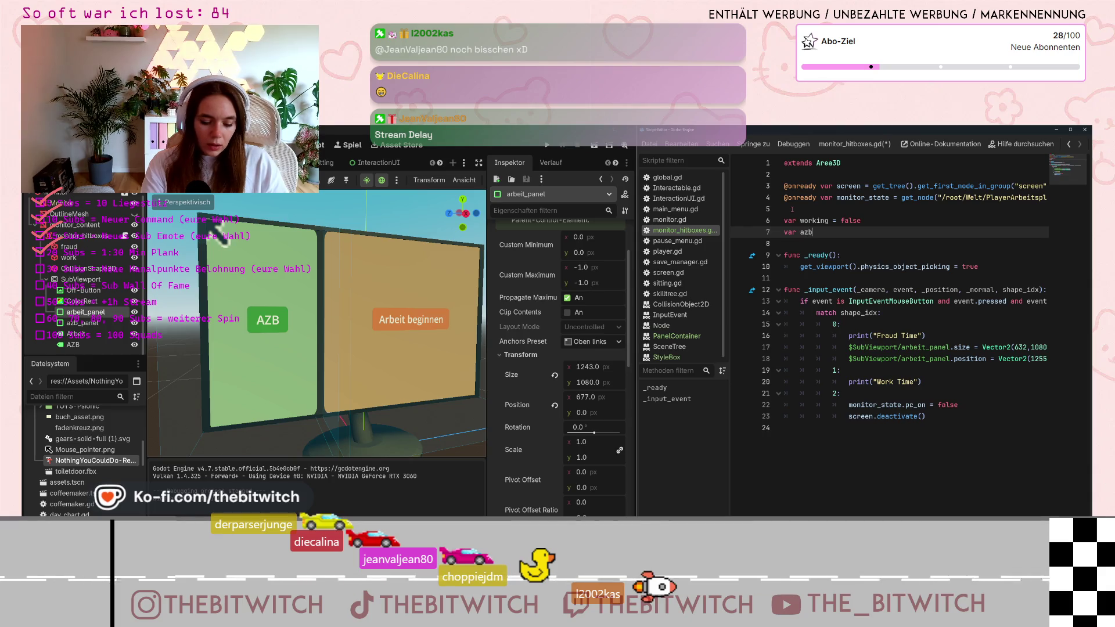
{"action": "type", "text": " = "}
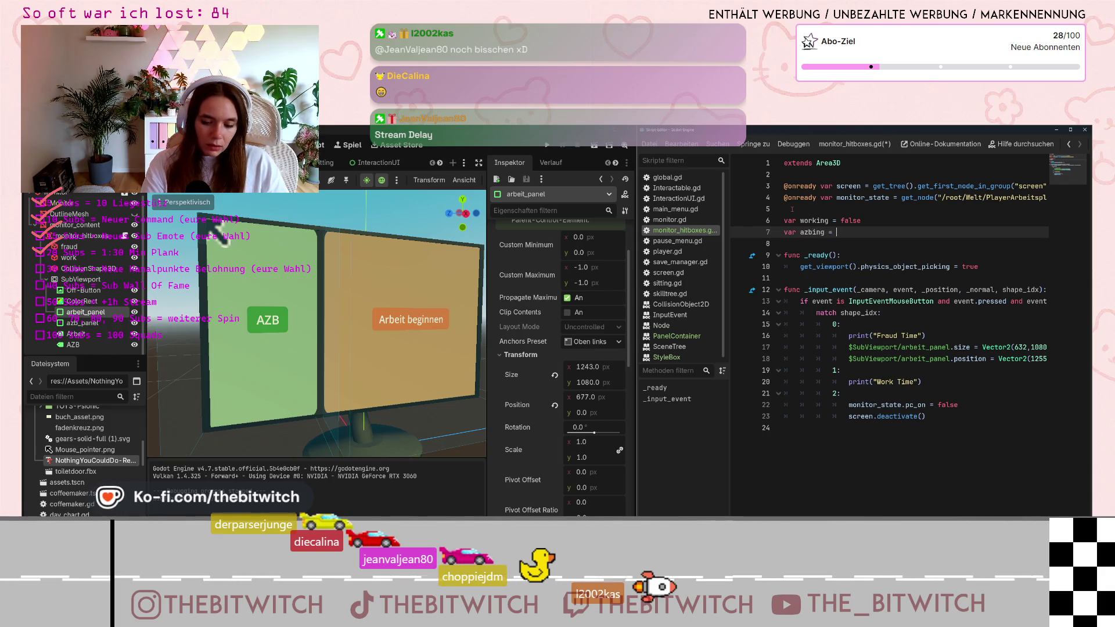
{"action": "type", "text": "false"}
{"action": "key", "text": "Return"}
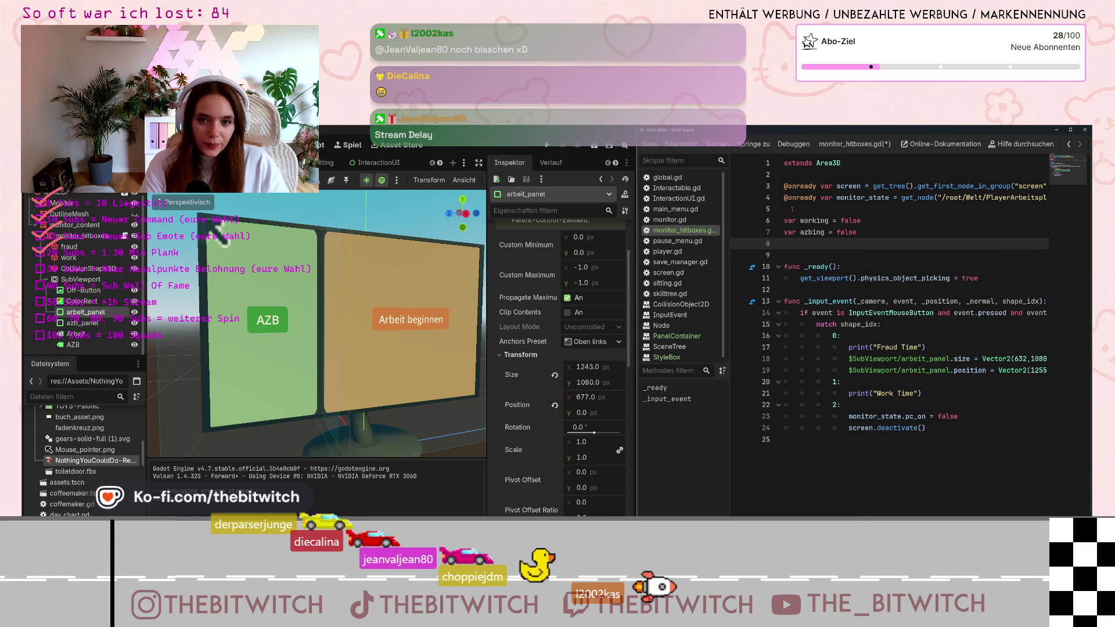
{"action": "key", "text": "BackSpace"}
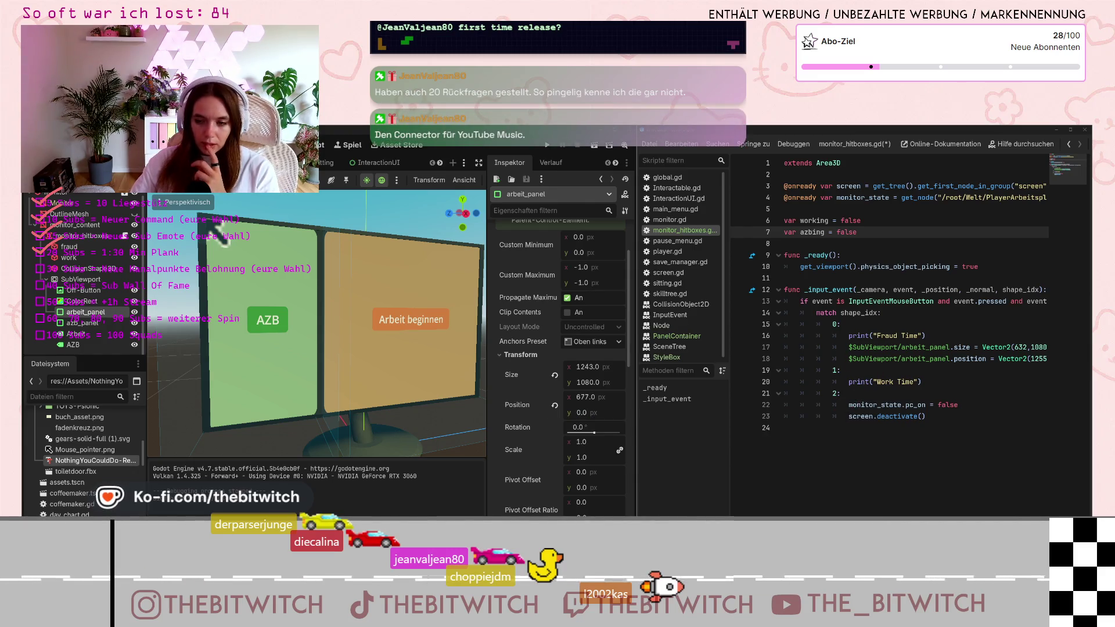
Drag the script editor window's left edge leftward so monitor_hitboxes.gd lines fit.
{"action": "scroll", "coordinate": [917, 291], "scroll_direction": "right", "scroll_amount": 2}
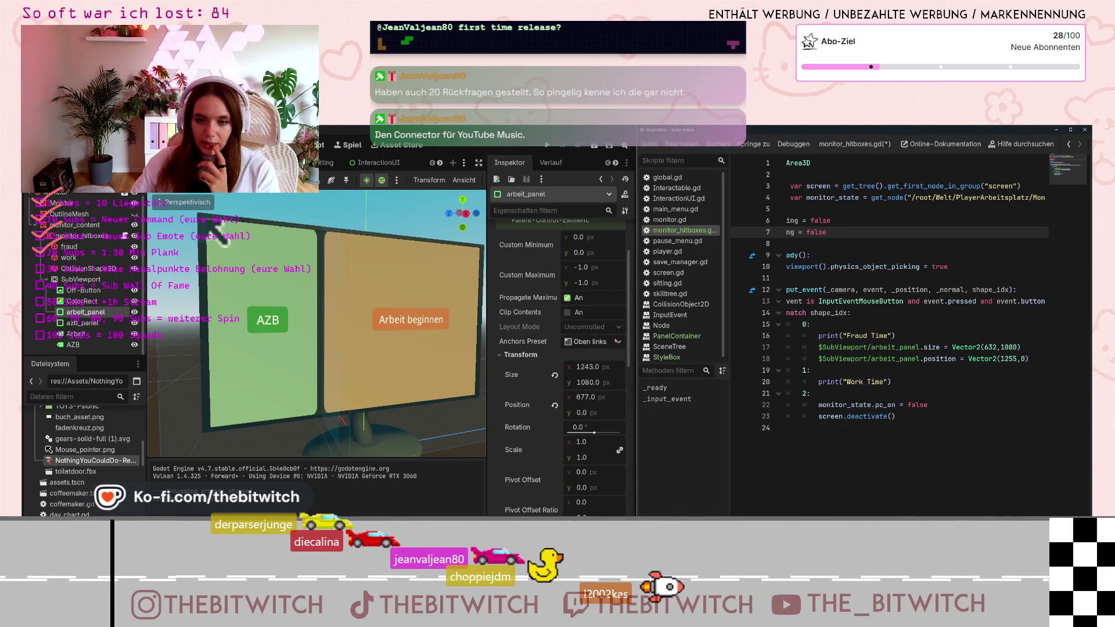
{"action": "left_click_drag", "start_coordinate": [635, 355], "coordinate": [540, 355]}
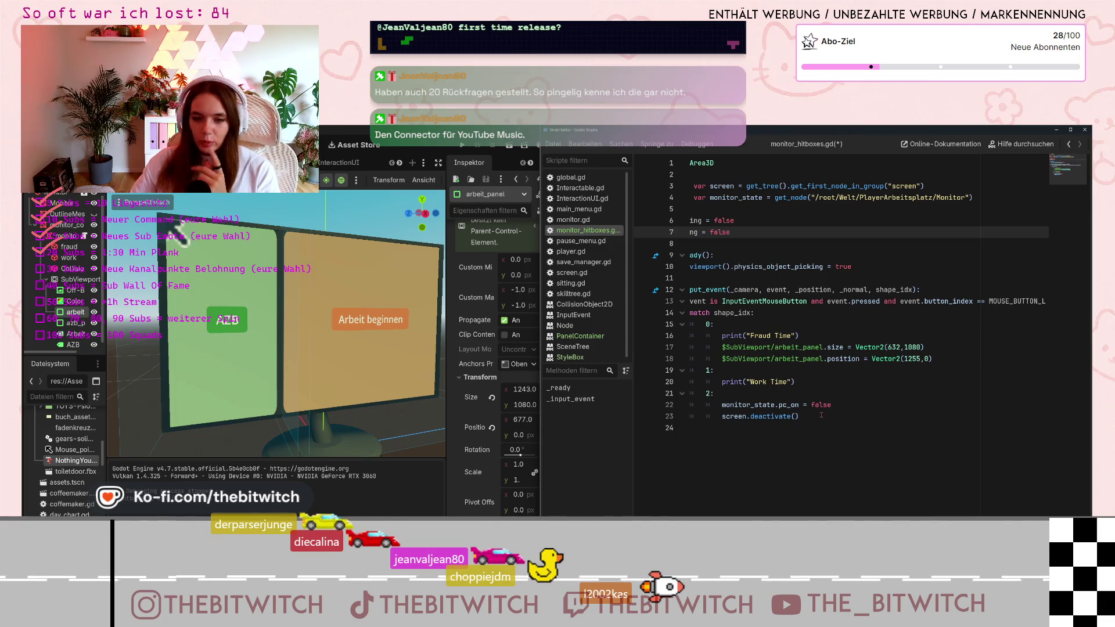
Add 'working = true' above the Fraud Time print in branch 0.
{"action": "left_click", "coordinate": [952, 359]}
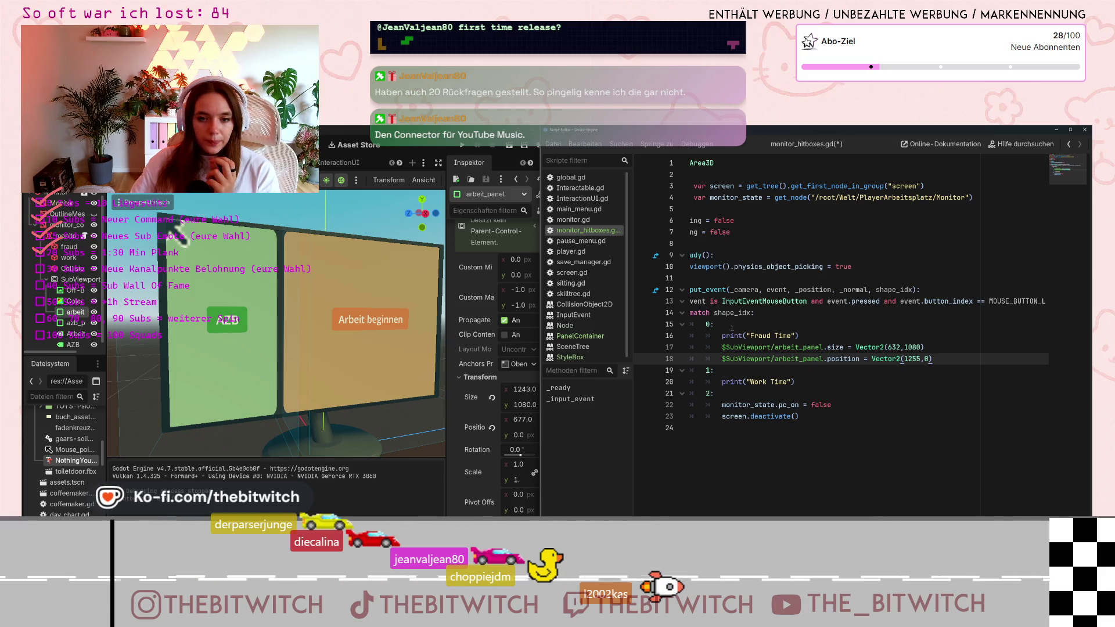
{"action": "left_click", "coordinate": [721, 334]}
{"action": "key", "text": "Return"}
{"action": "key", "text": "Up"}
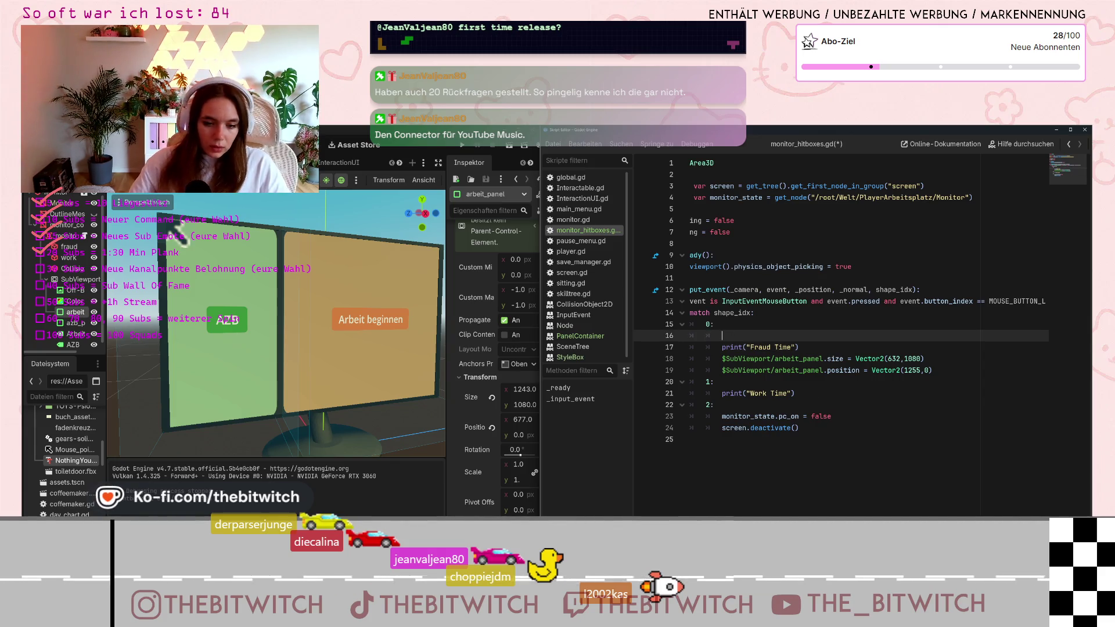
{"action": "type", "text": "working = tr"}
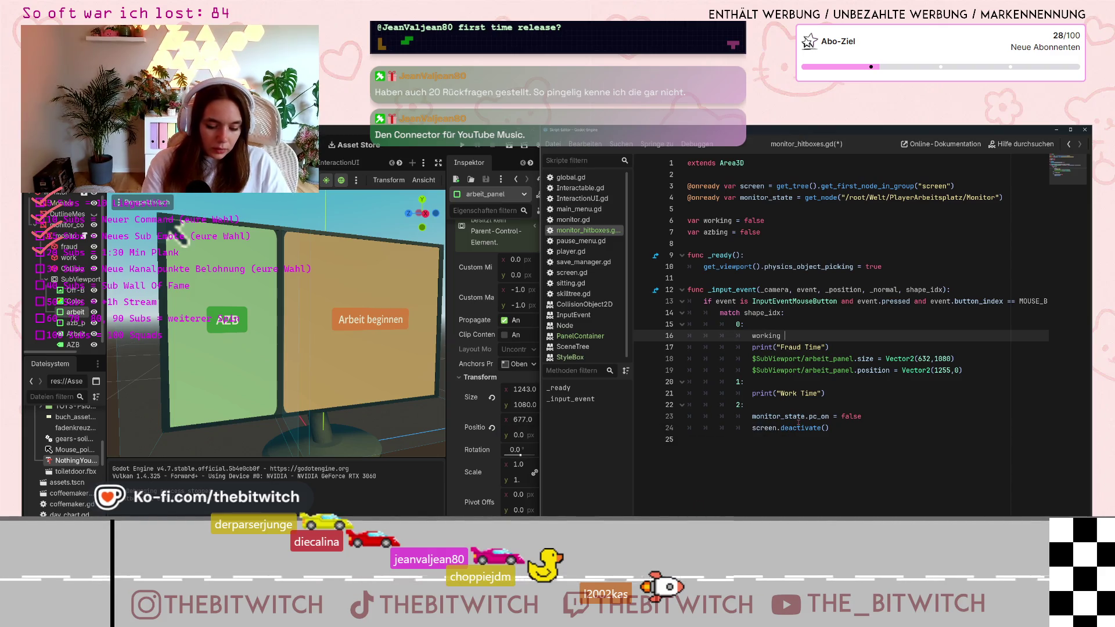
{"action": "type", "text": "ue"}
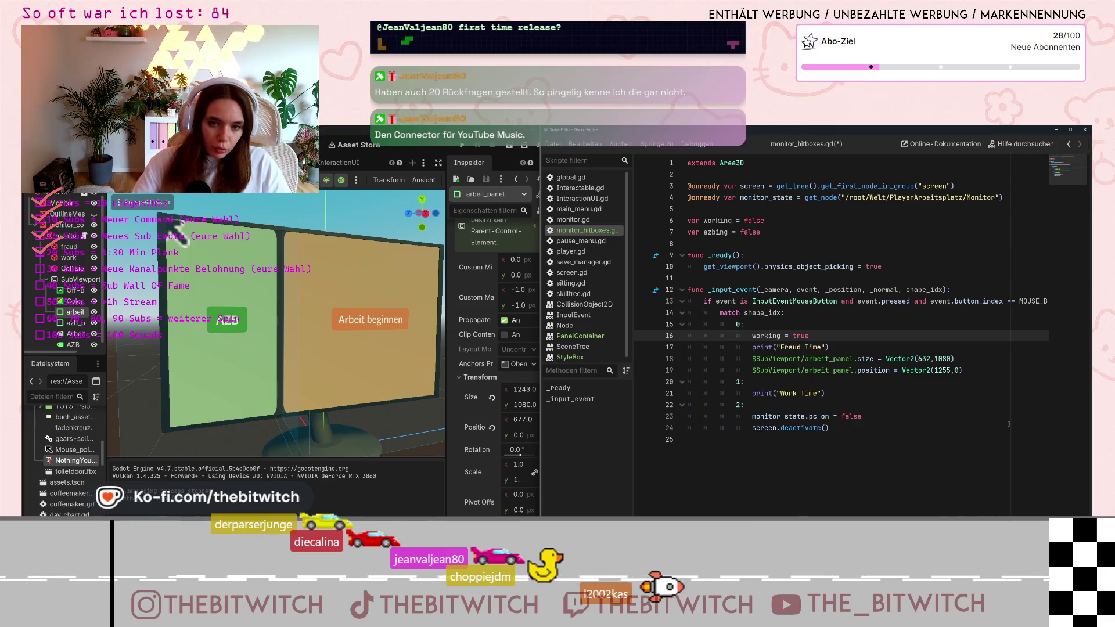
Add 'working = false' and 'azbing = false' after the deactivate call in case 2.
{"action": "left_click", "coordinate": [817, 404]}
{"action": "left_click", "coordinate": [789, 381]}
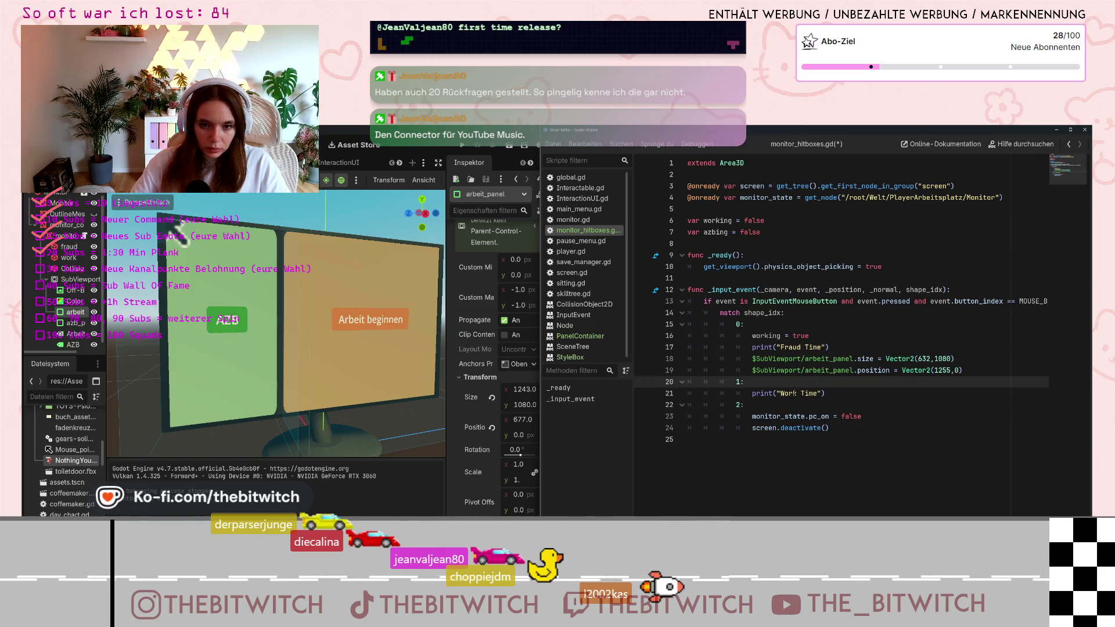
{"action": "left_click", "coordinate": [845, 430]}
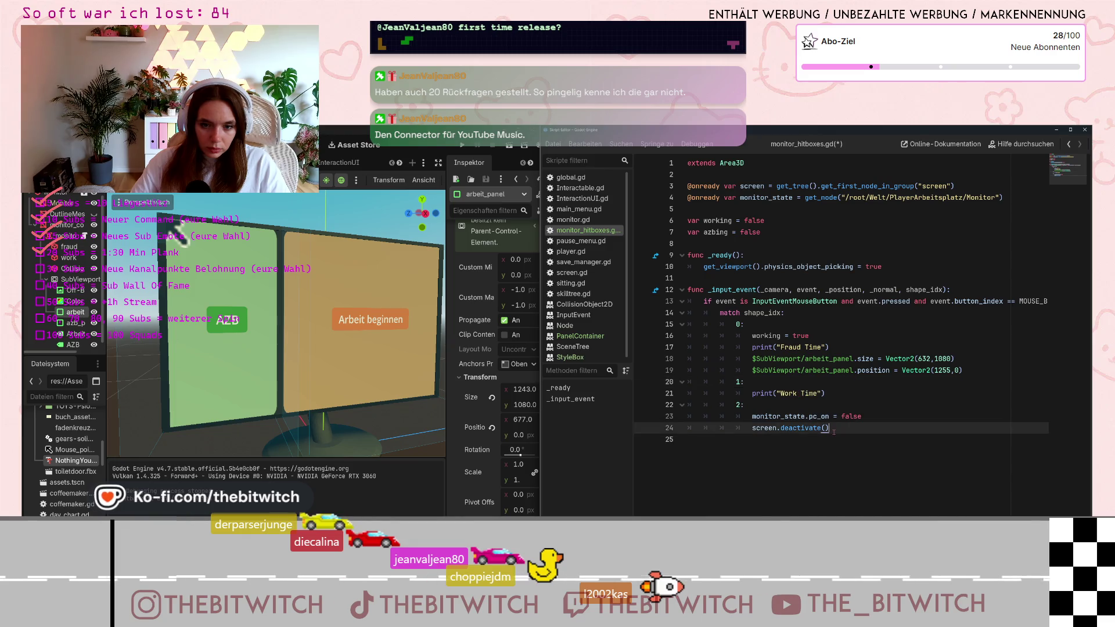
{"action": "key", "text": "Return"}
{"action": "type", "text": "workin"}
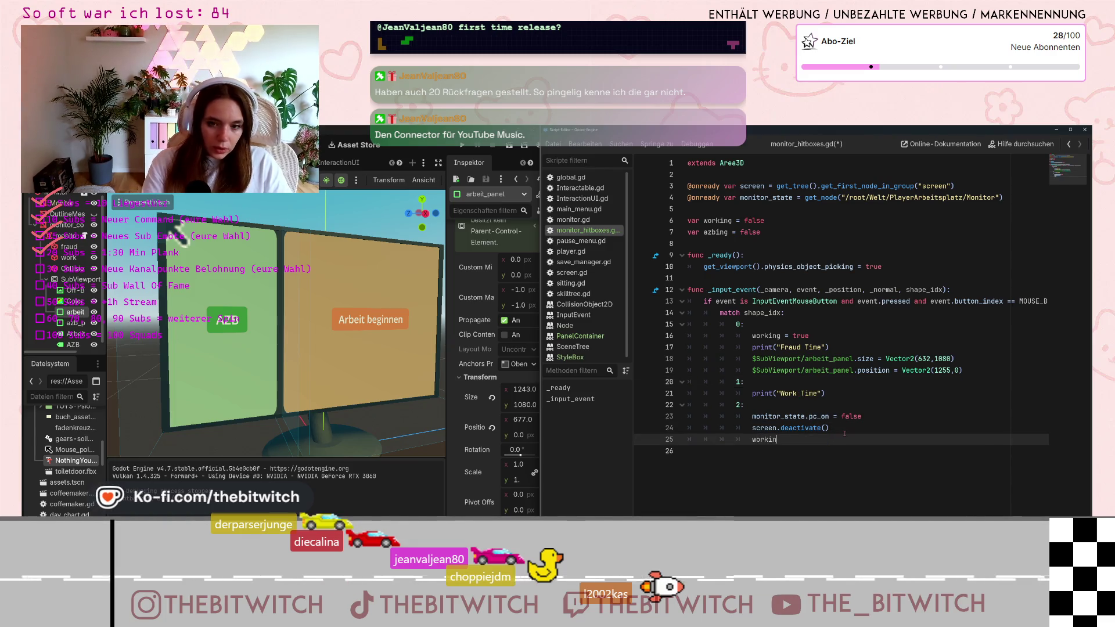
{"action": "type", "text": "g = fa"}
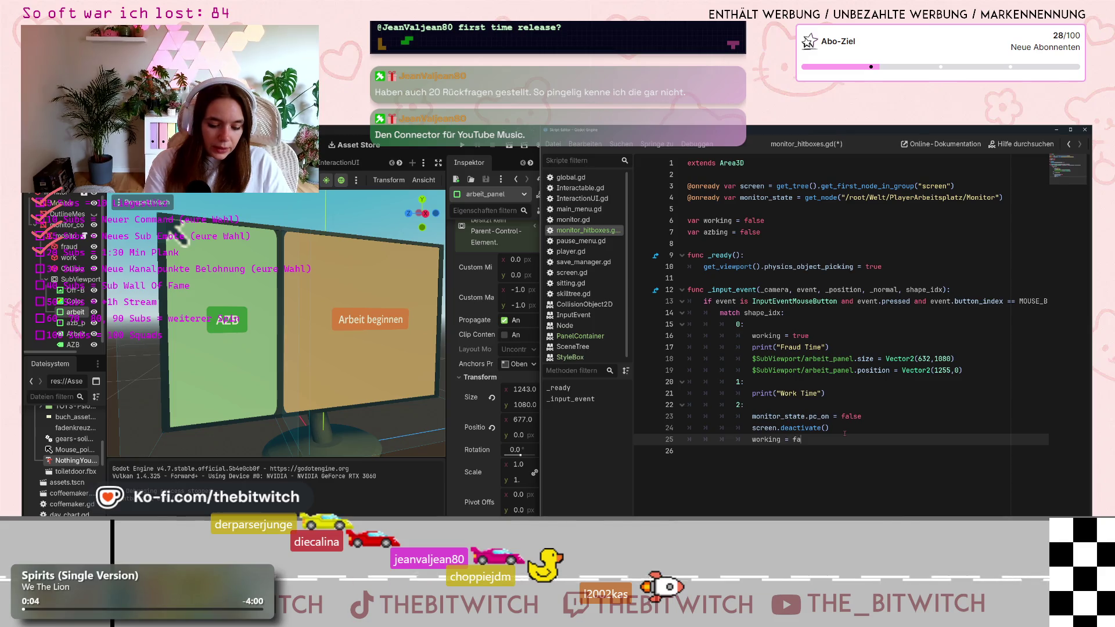
{"action": "type", "text": "lse"}
{"action": "key", "text": "Return"}
{"action": "type", "text": "azbing = f"}
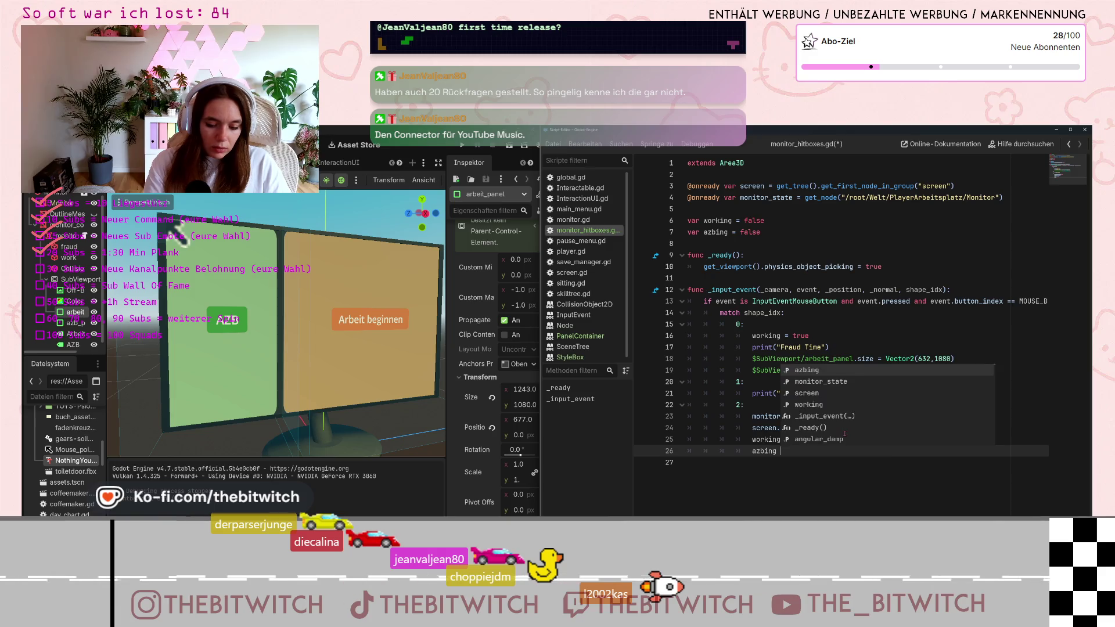
{"action": "type", "text": "alse"}
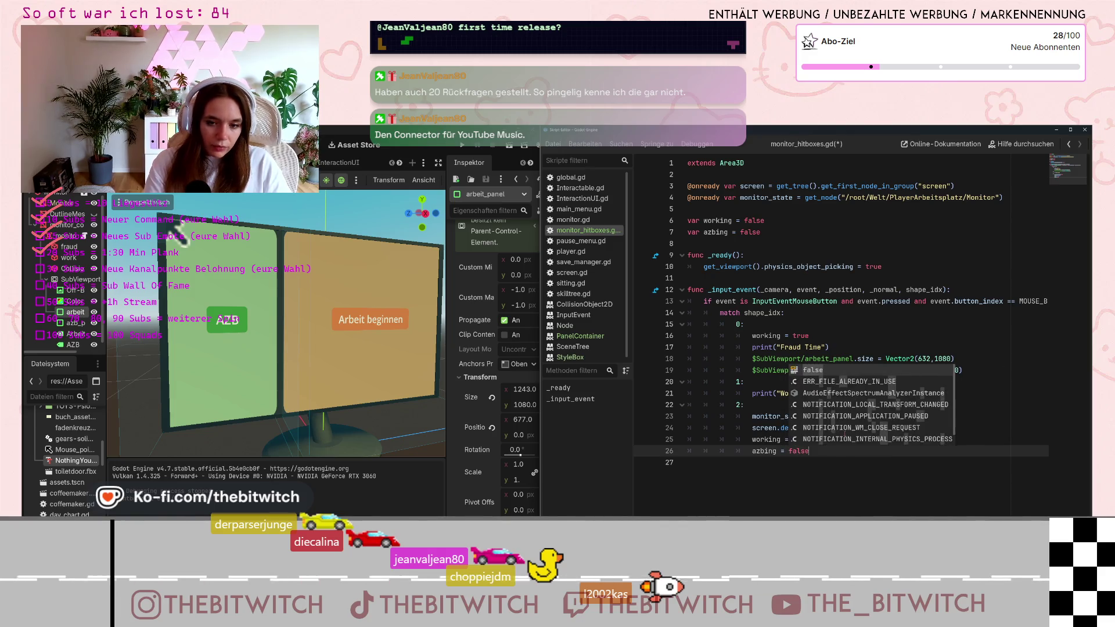
Add 'azbing = false' below 'working = true' in the Fraud Time branch.
{"action": "left_click", "coordinate": [813, 384]}
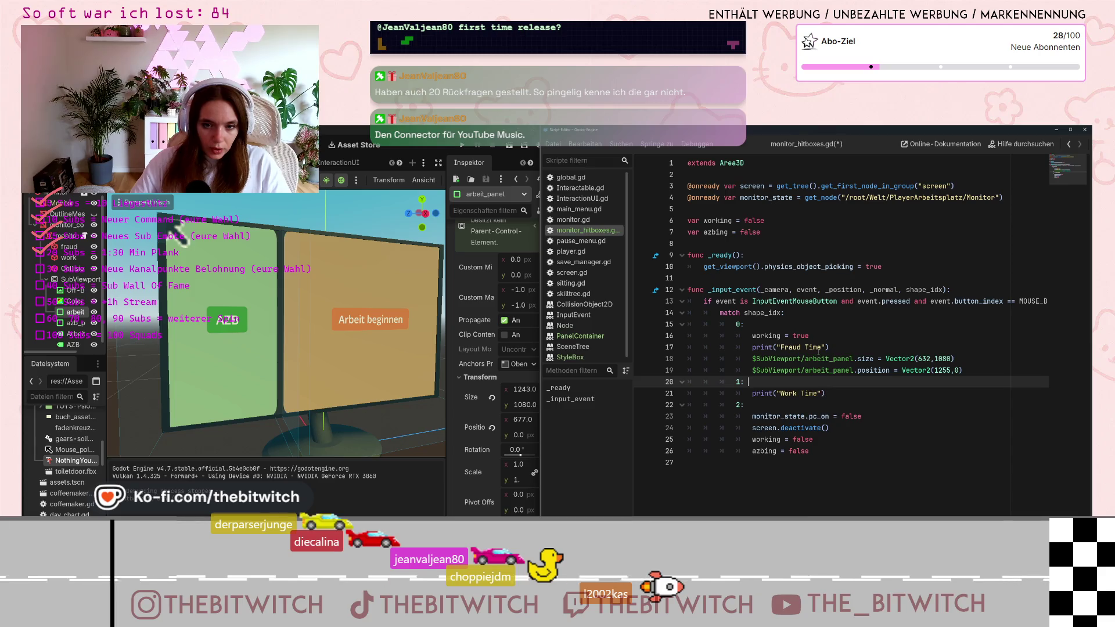
{"action": "left_click", "coordinate": [822, 331]}
{"action": "key", "text": "Return"}
{"action": "type", "text": "azb"}
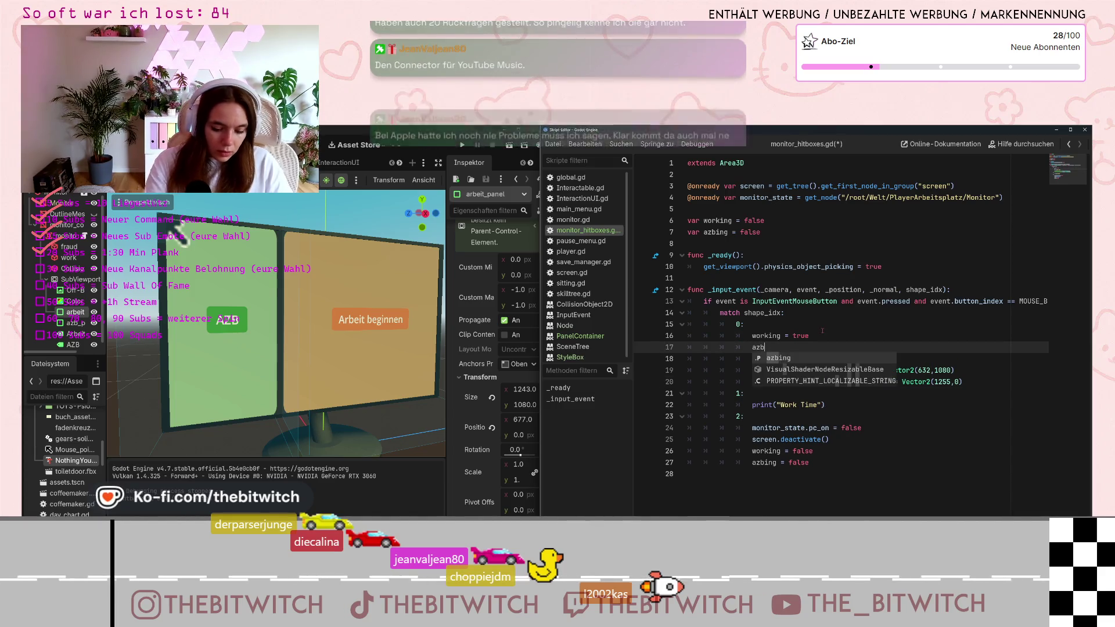
{"action": "type", "text": "ing"}
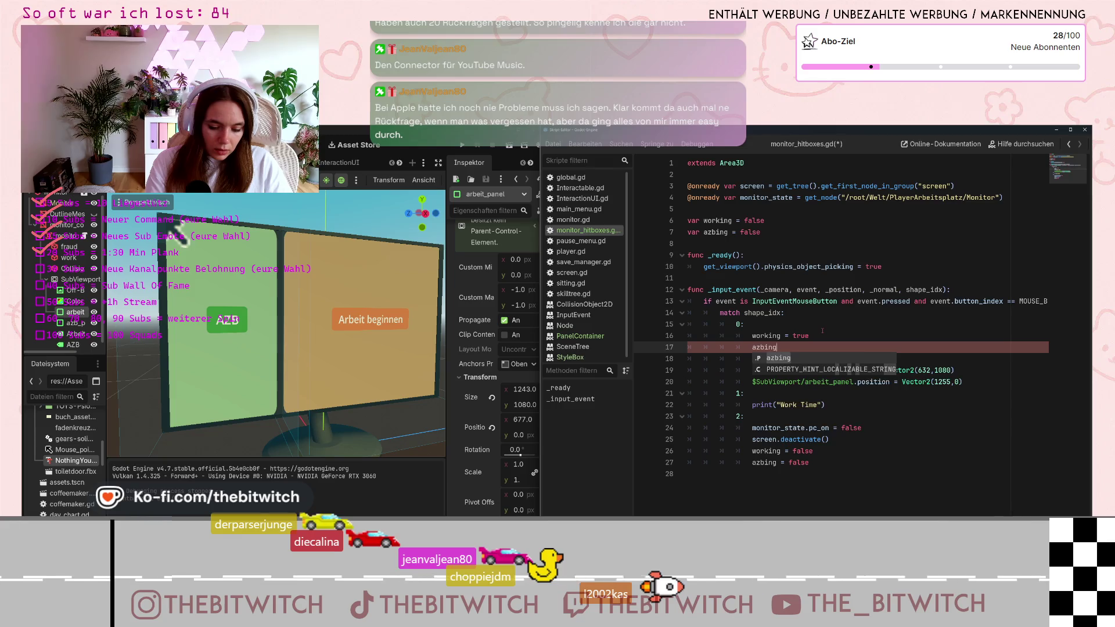
{"action": "type", "text": " = false"}
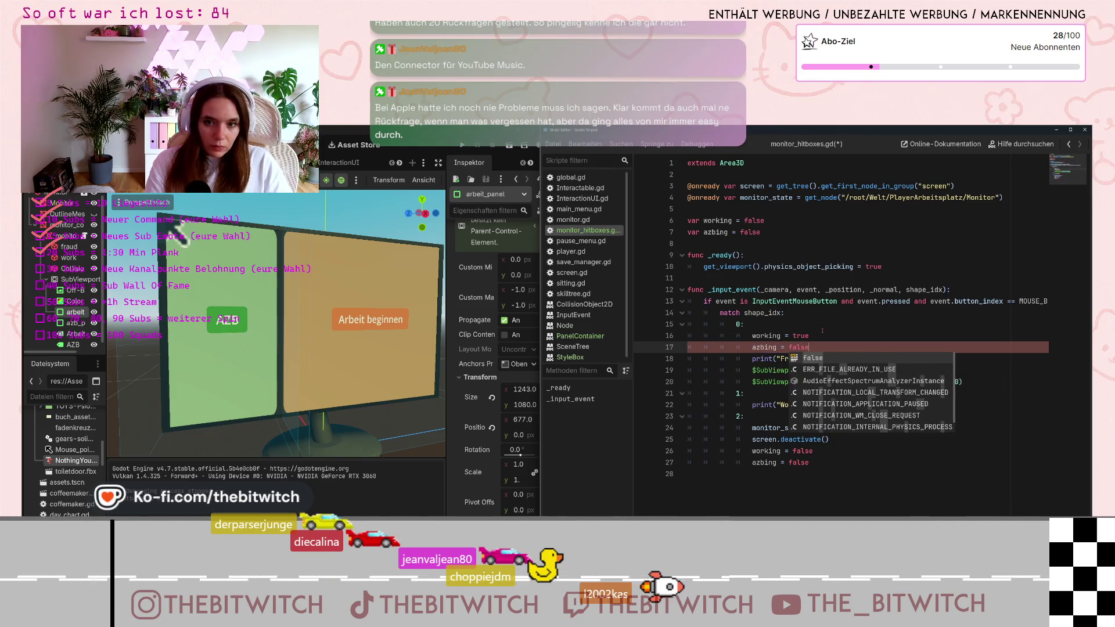
Paste both flag lines into the Work Time branch as 'working = false' and 'azbing = true'.
{"action": "left_click_drag", "start_coordinate": [810, 347], "coordinate": [753, 336]}
{"action": "key", "text": "ctrl+c"}
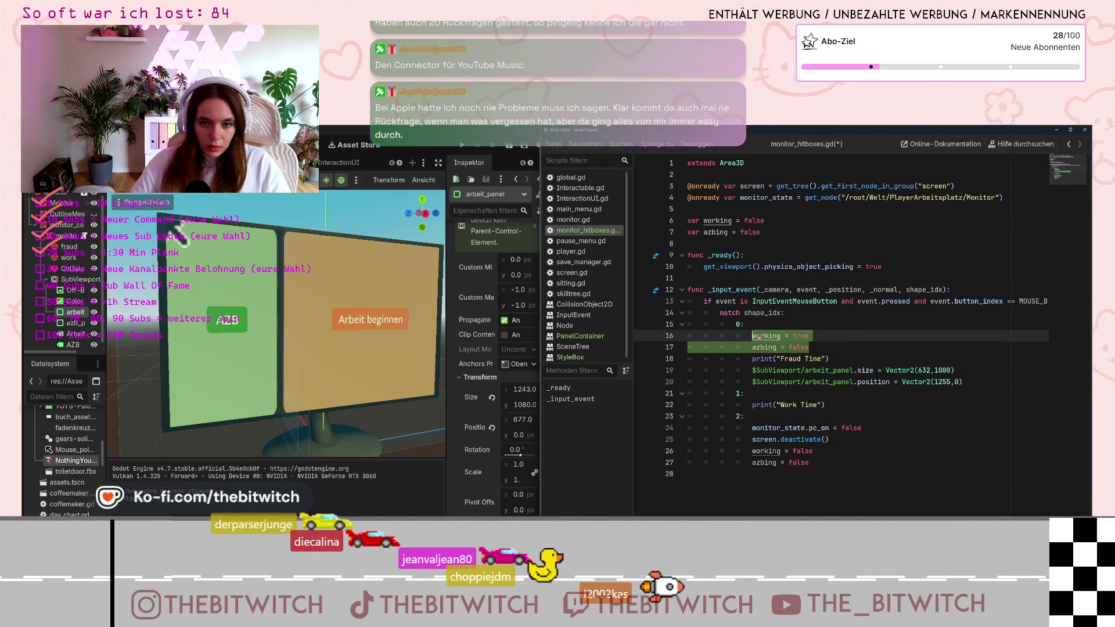
{"action": "left_click", "coordinate": [827, 406]}
{"action": "key", "text": "Return"}
{"action": "key", "text": "ctrl+v"}
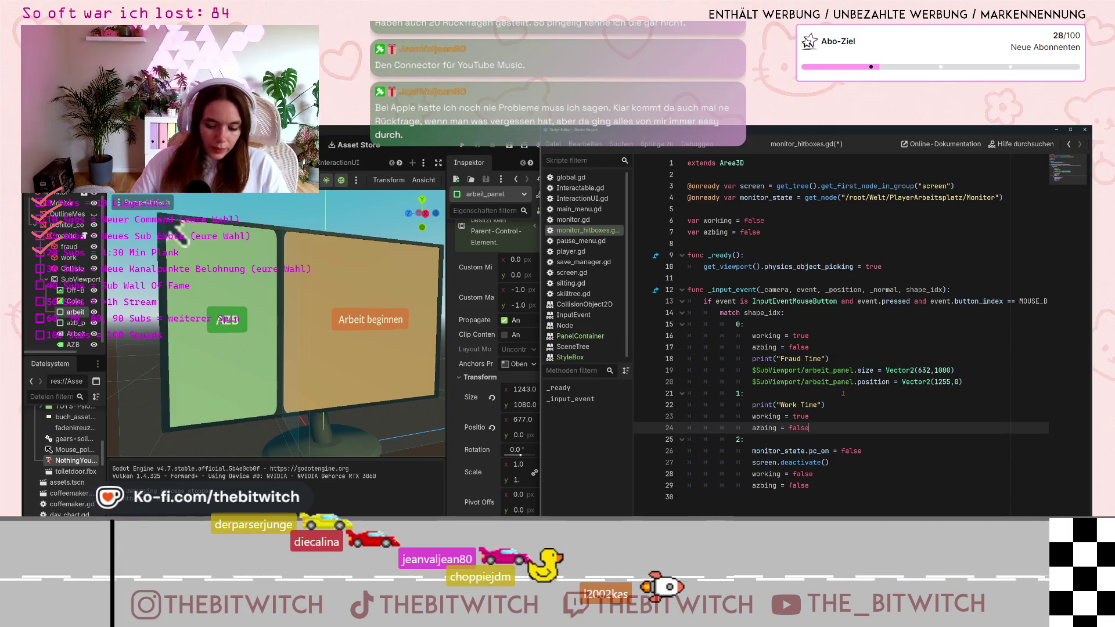
{"action": "double_click", "coordinate": [800, 417]}
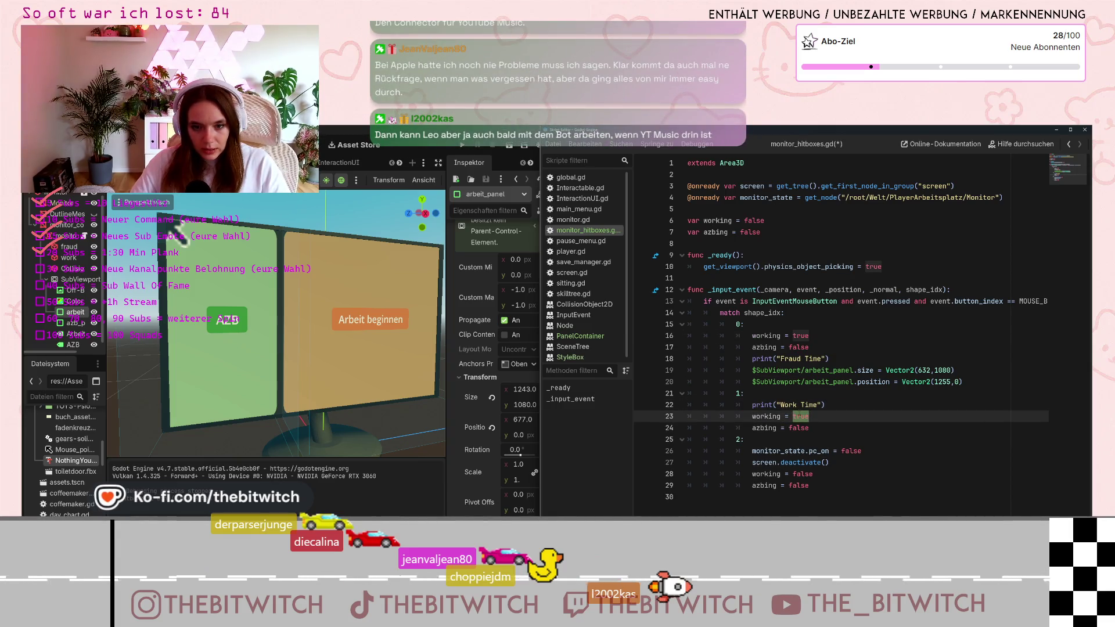
{"action": "type", "text": "false"}
{"action": "double_click", "coordinate": [799, 428]}
{"action": "type", "text": "true"}
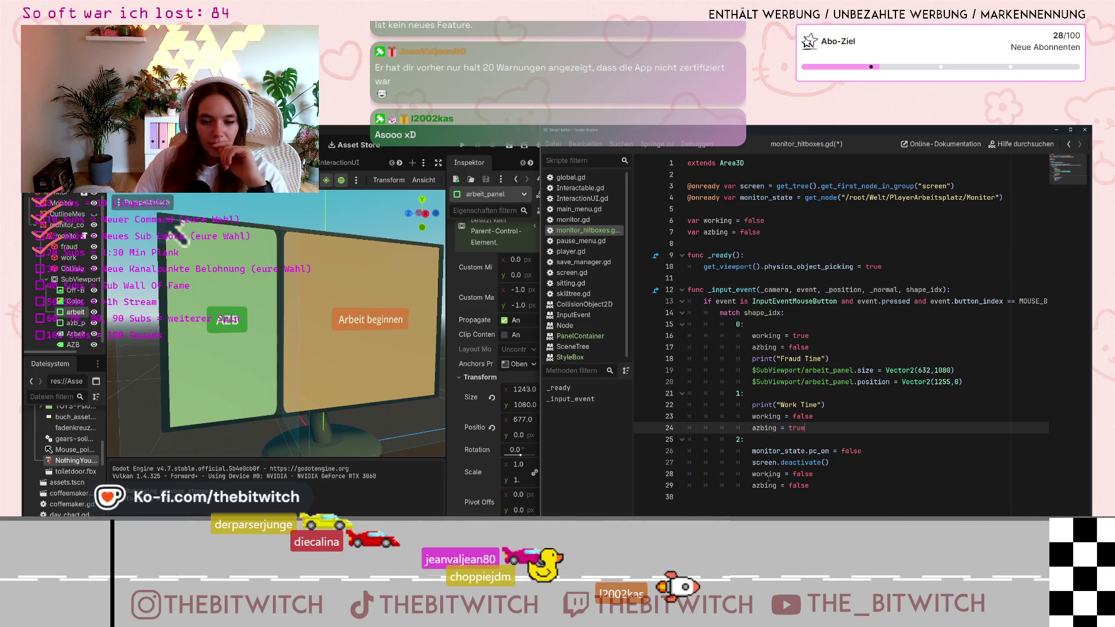
{"action": "mouse_move", "coordinate": [768, 475]}
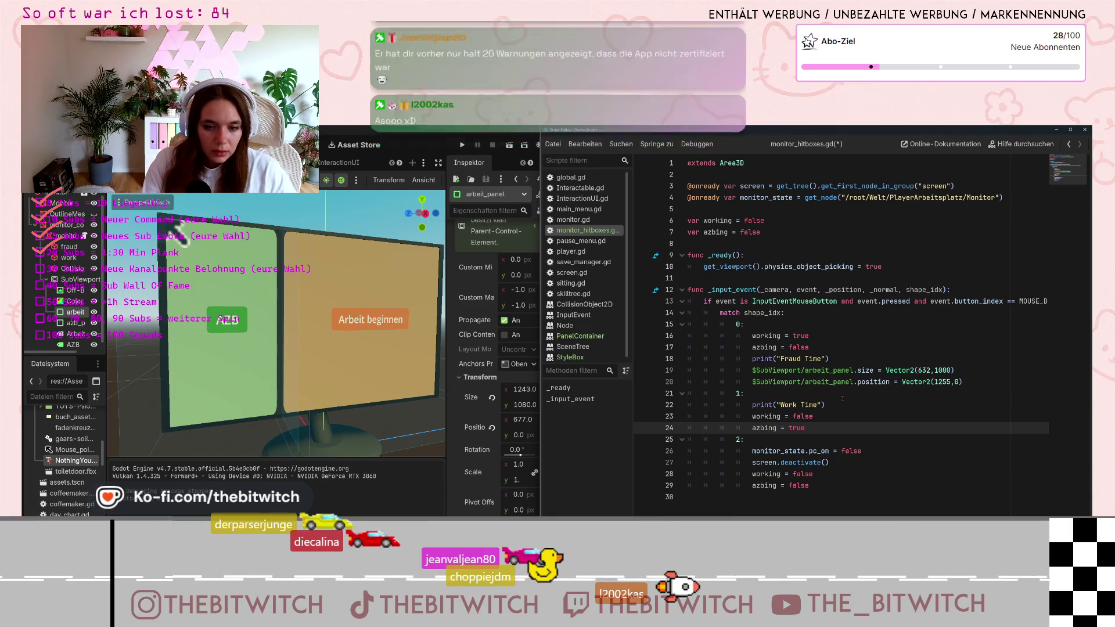
Add an 'if working:' condition after print("Work Time").
{"action": "left_click", "coordinate": [753, 417]}
{"action": "key", "text": "Return"}
{"action": "left_click", "coordinate": [753, 418]}
{"action": "type", "text": "if "}
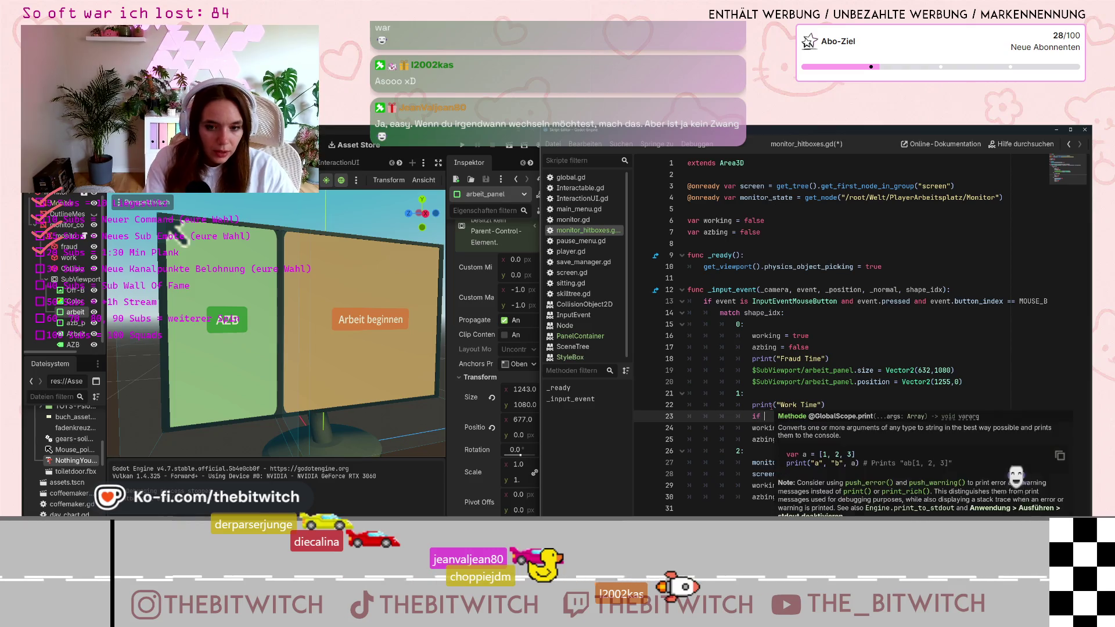
{"action": "type", "text": "working ="}
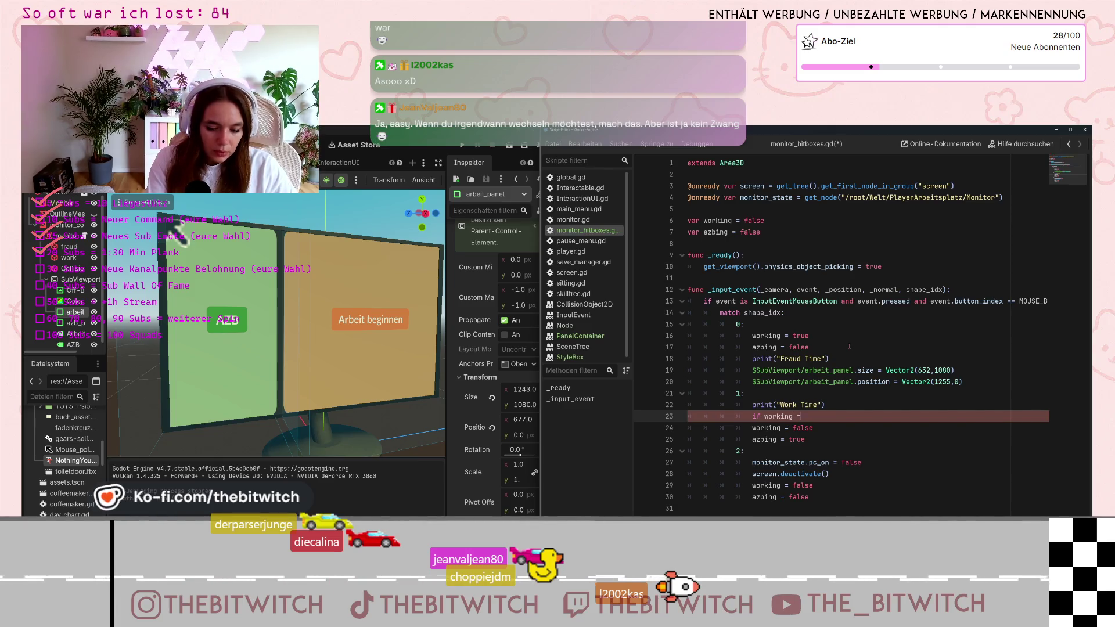
{"action": "key", "text": "BackSpace"}
{"action": "type", "text": "="}
{"action": "key", "text": "BackSpace"}
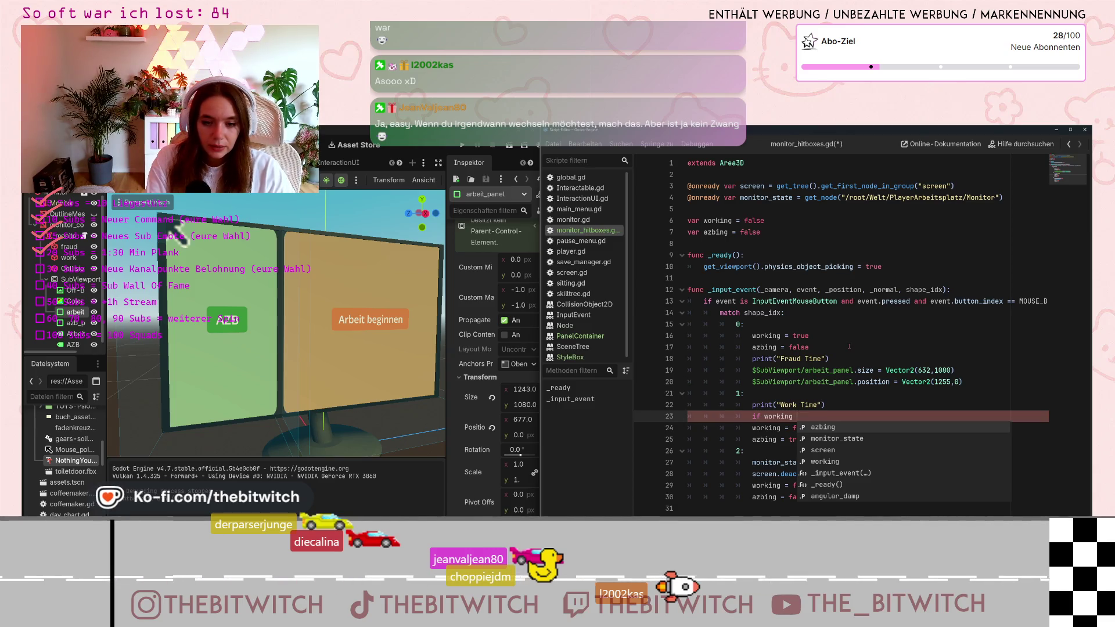
{"action": "key", "text": "BackSpace"}
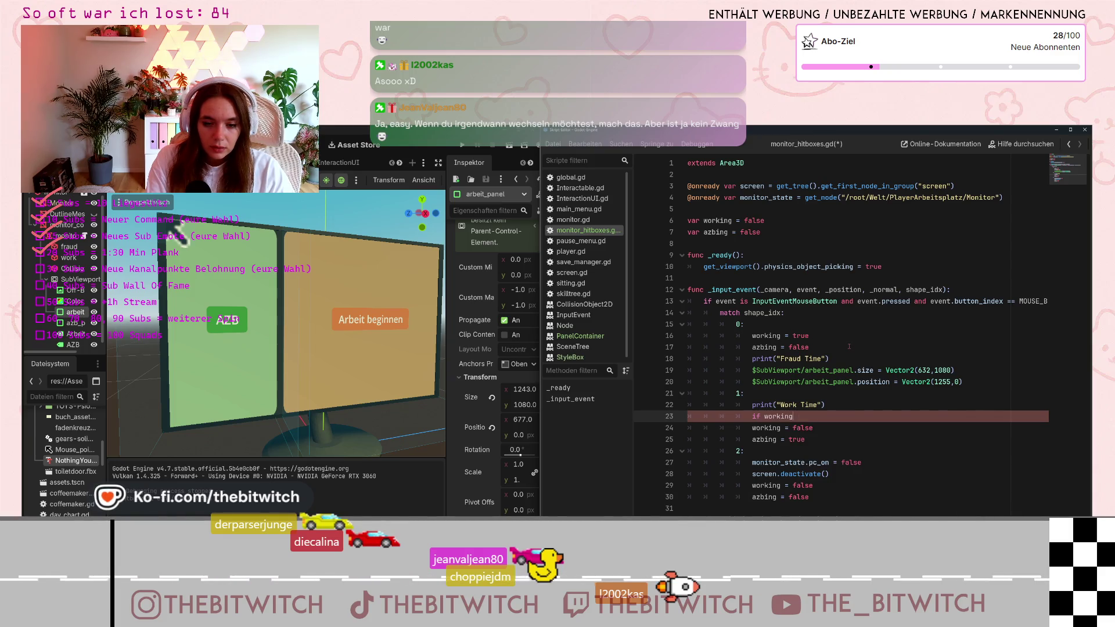
{"action": "type", "text": ":"}
{"action": "key", "text": "Return"}
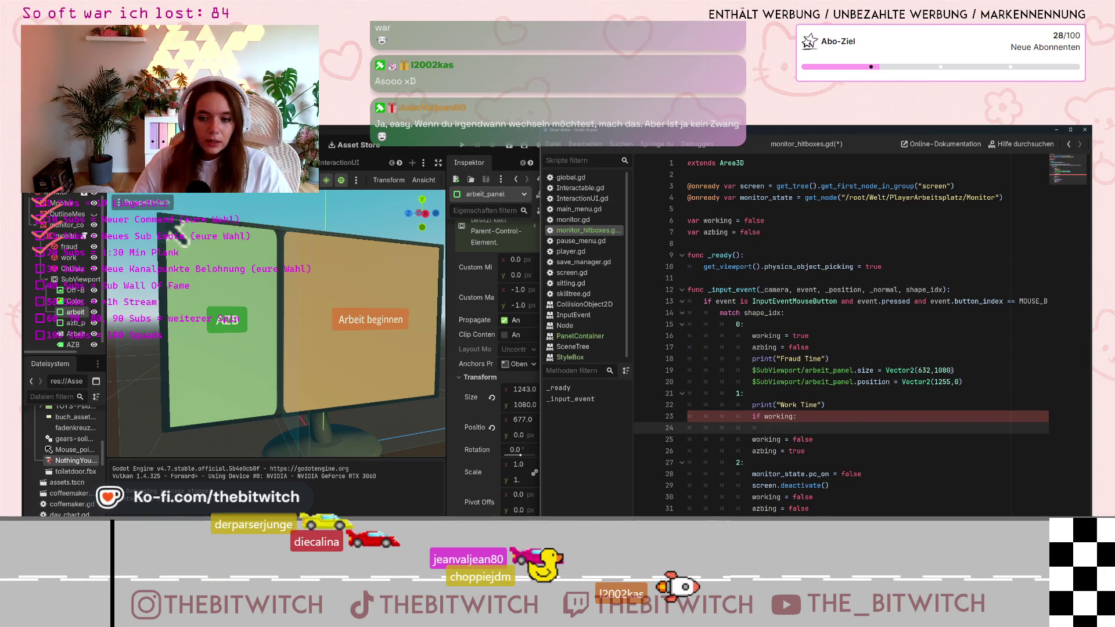
Paste the arbeit_panel size Vector2(632,1080) and position Vector2(1255,0) lines under the condition.
{"action": "left_click_drag", "start_coordinate": [753, 369], "coordinate": [954, 371]}
{"action": "key", "text": "ctrl+c"}
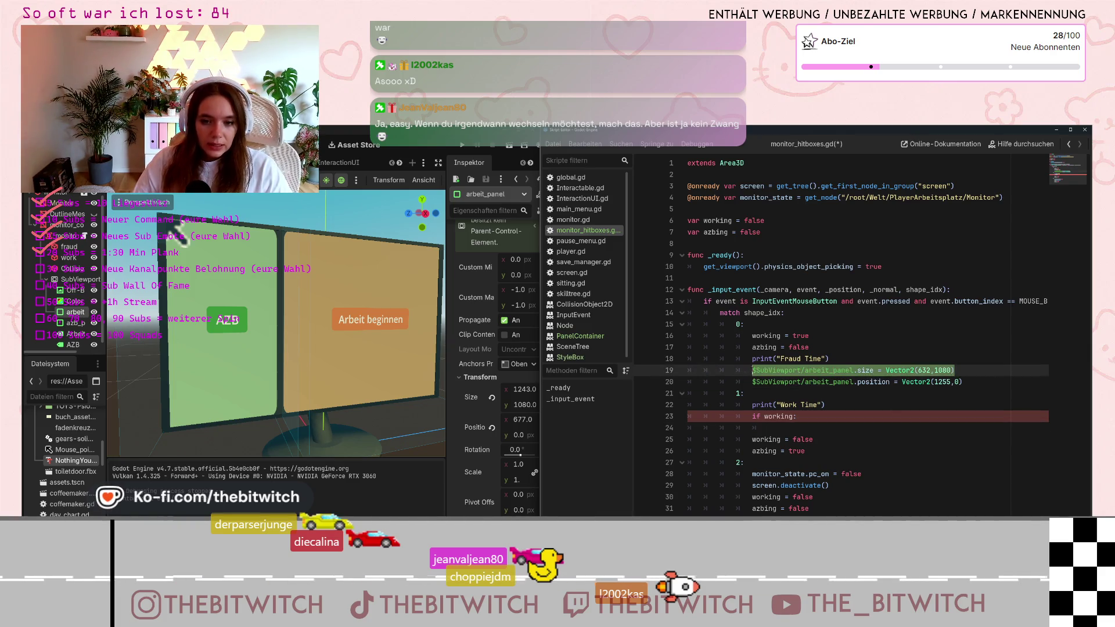
{"action": "left_click", "coordinate": [779, 428]}
{"action": "key", "text": "ctrl+v"}
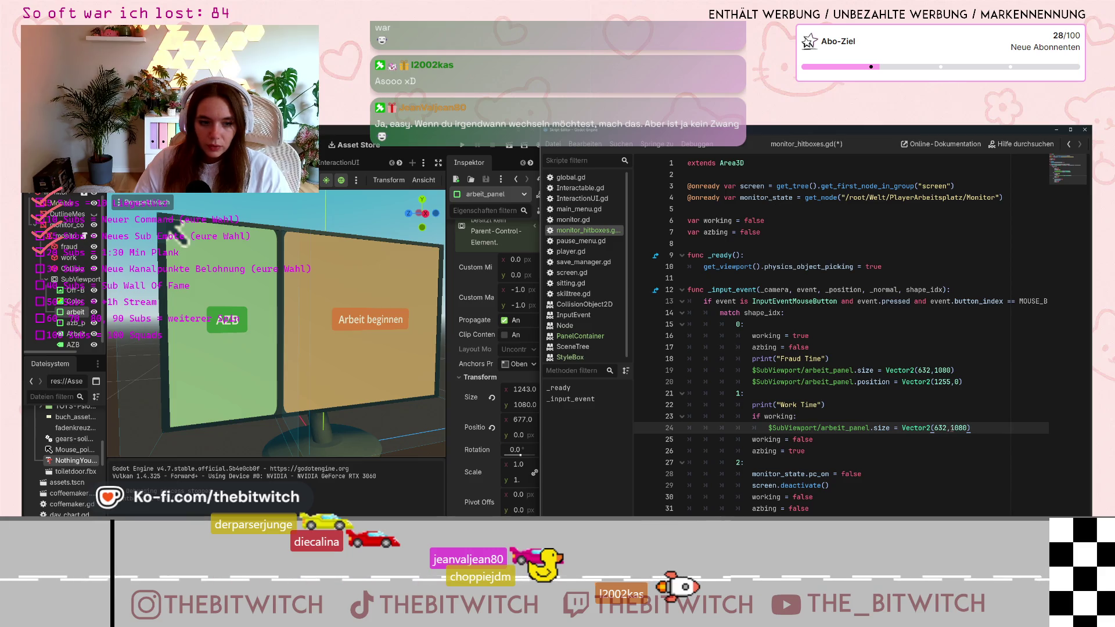
{"action": "left_click_drag", "start_coordinate": [962, 382], "coordinate": [752, 381]}
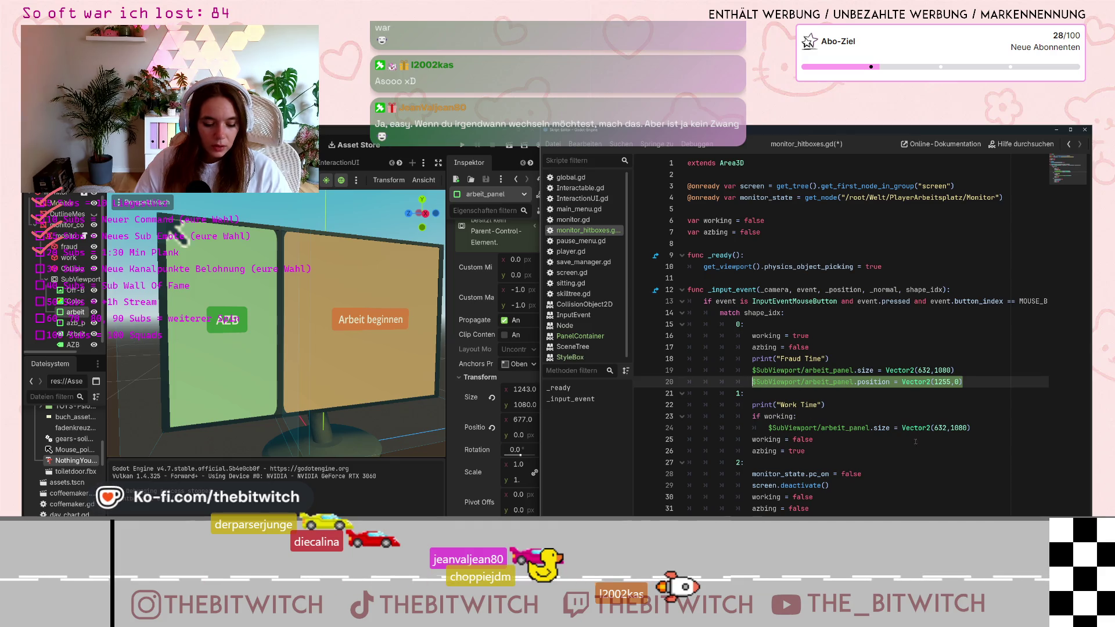
{"action": "key", "text": "ctrl+c"}
{"action": "left_click", "coordinate": [971, 428]}
{"action": "key", "text": "Return"}
{"action": "key", "text": "ctrl+v"}
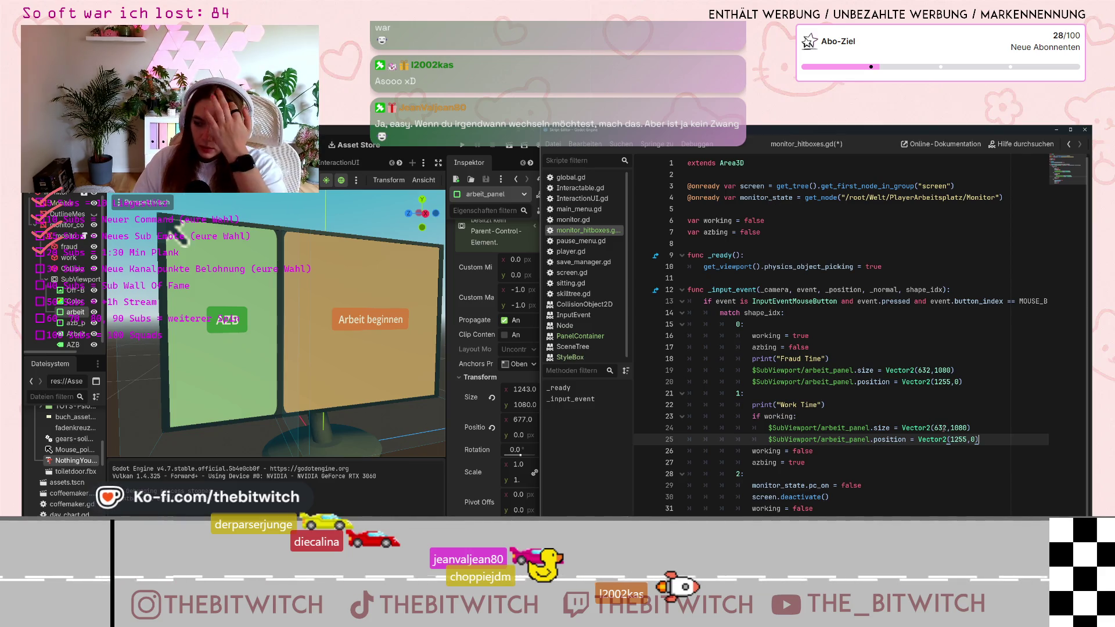
{"action": "mouse_move", "coordinate": [941, 440]}
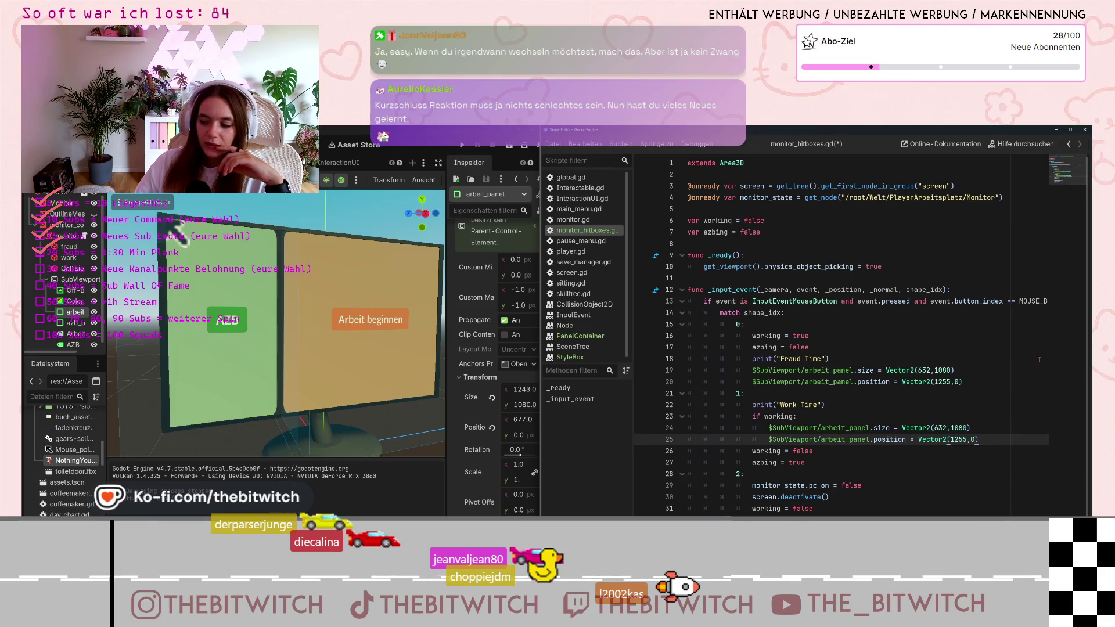
Drag the 3D editor/script editor split rightward, then switch over to Streamer.bot.
{"action": "left_click_drag", "start_coordinate": [540, 382], "coordinate": [813, 385]}
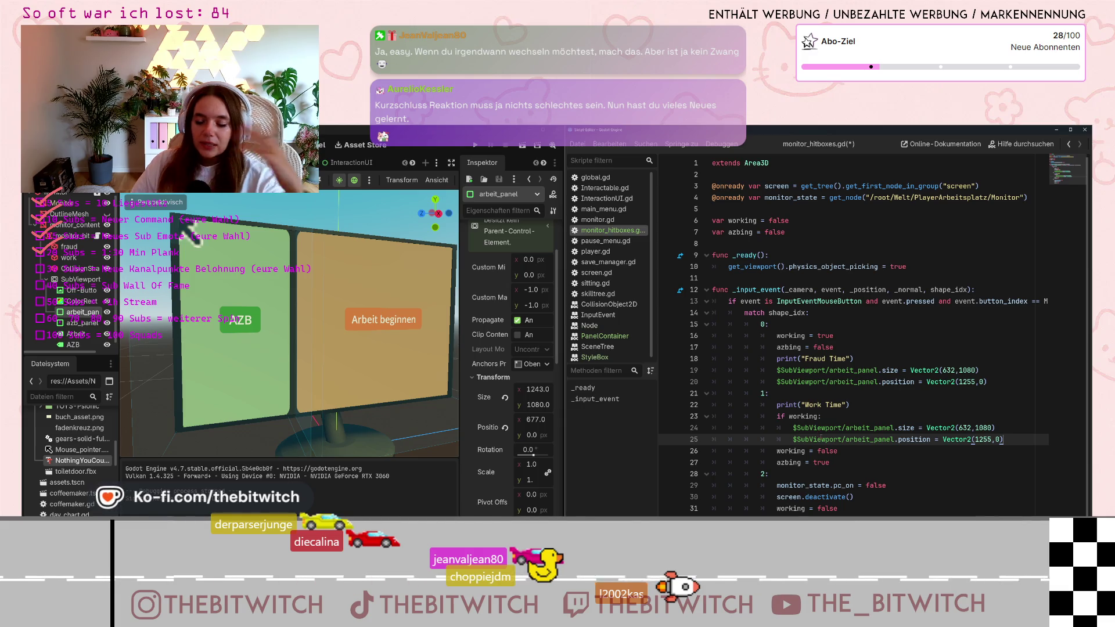
{"action": "mouse_move", "coordinate": [819, 441]}
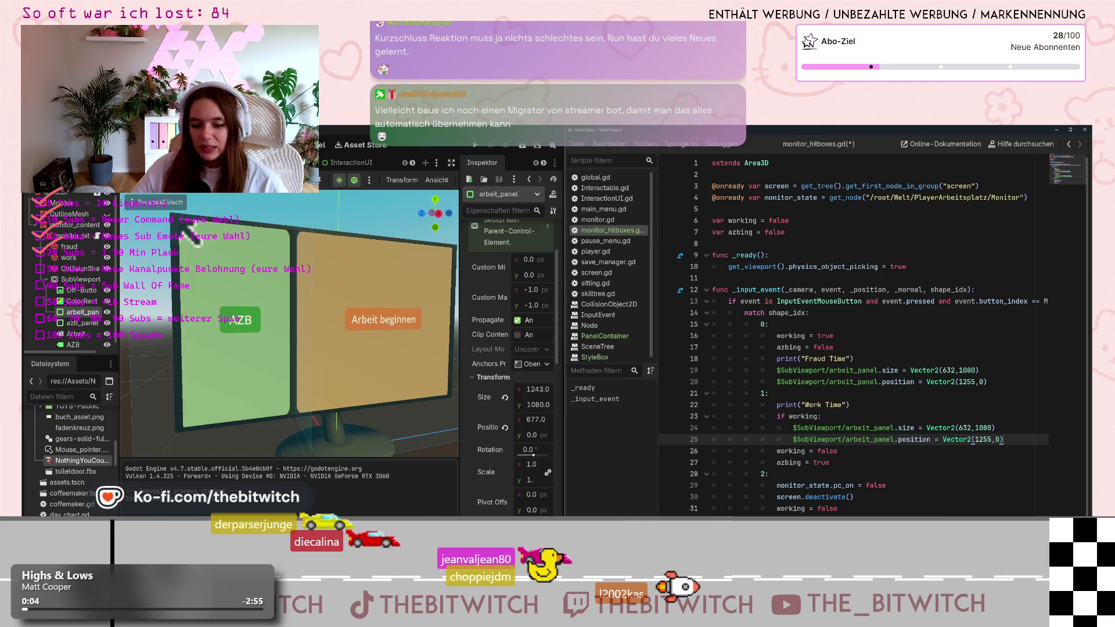
{"action": "key", "text": "alt+Tab"}
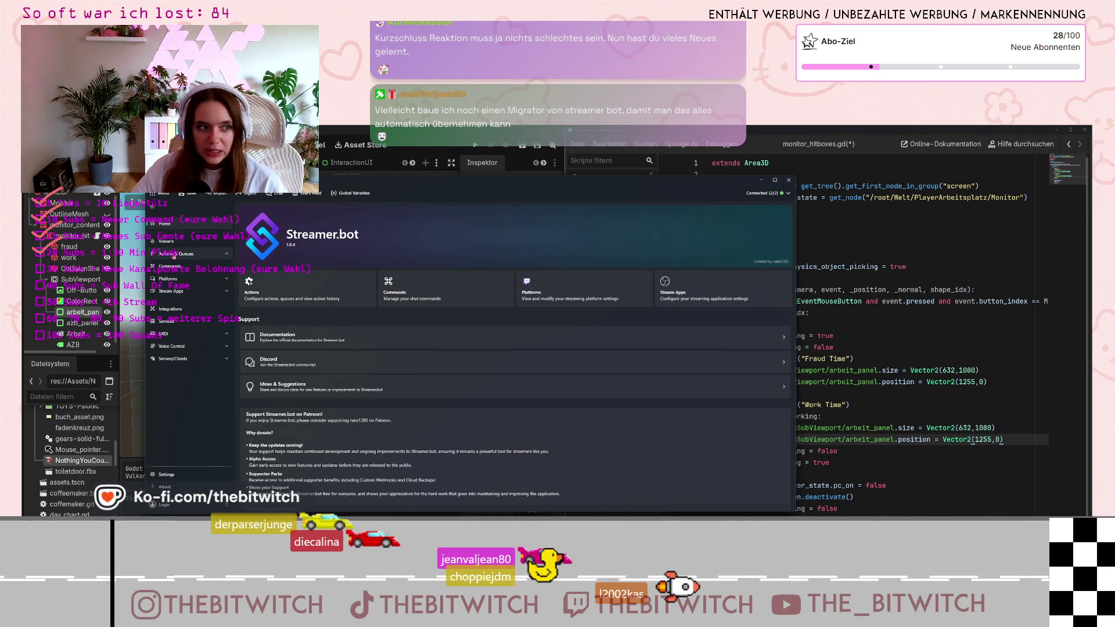
{"action": "left_click", "coordinate": [192, 254]}
{"action": "left_click", "coordinate": [210, 268]}
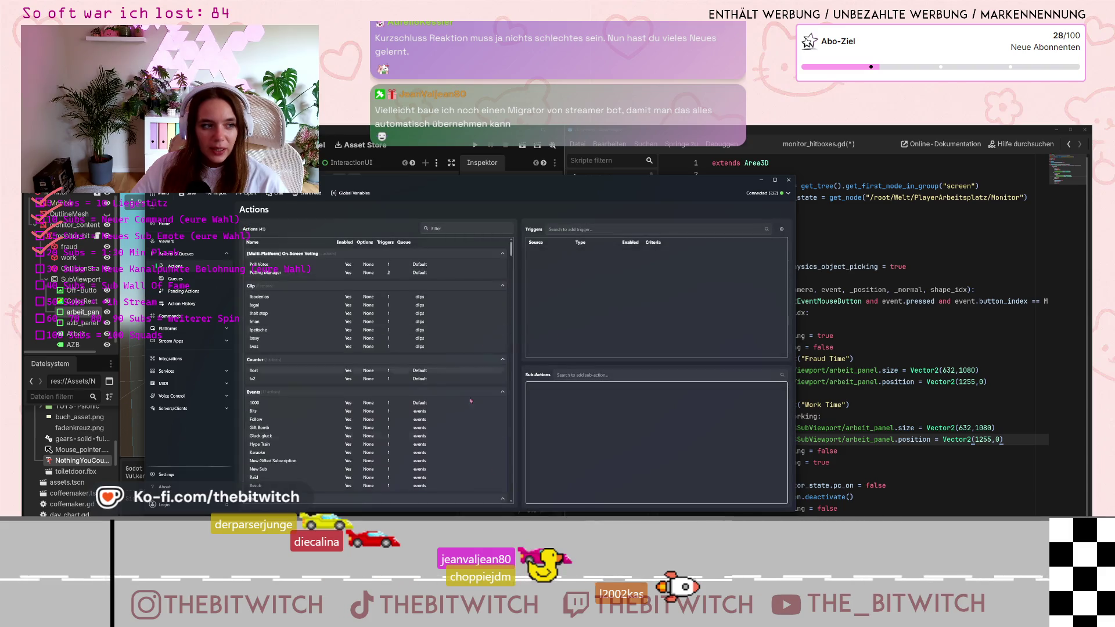
{"action": "scroll", "coordinate": [357, 439], "scroll_direction": "down", "scroll_amount": 3}
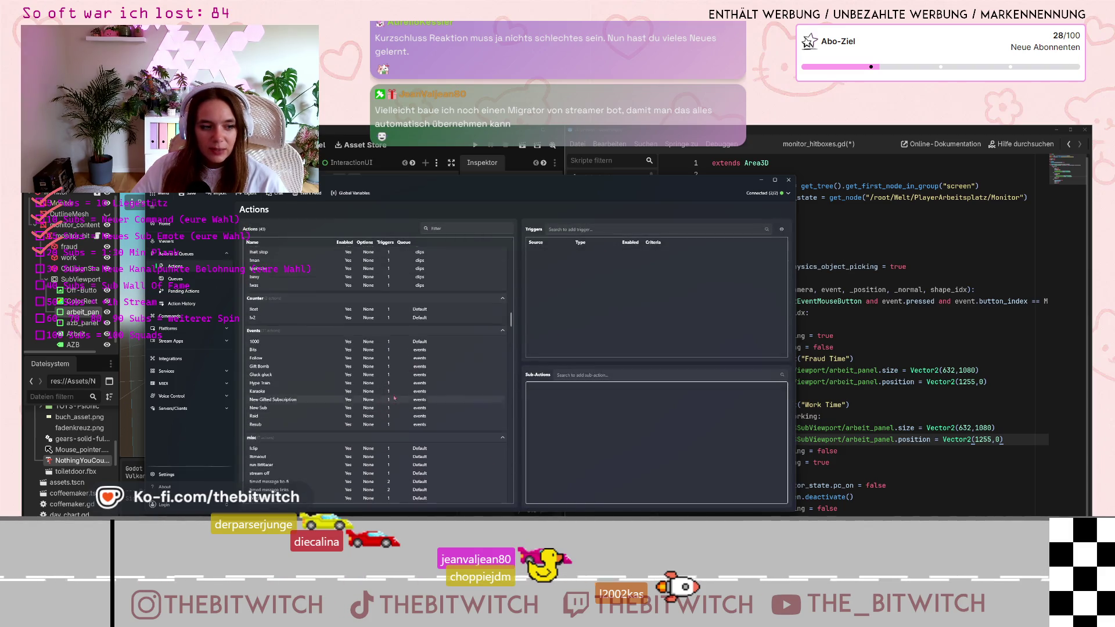
{"action": "left_click", "coordinate": [761, 180]}
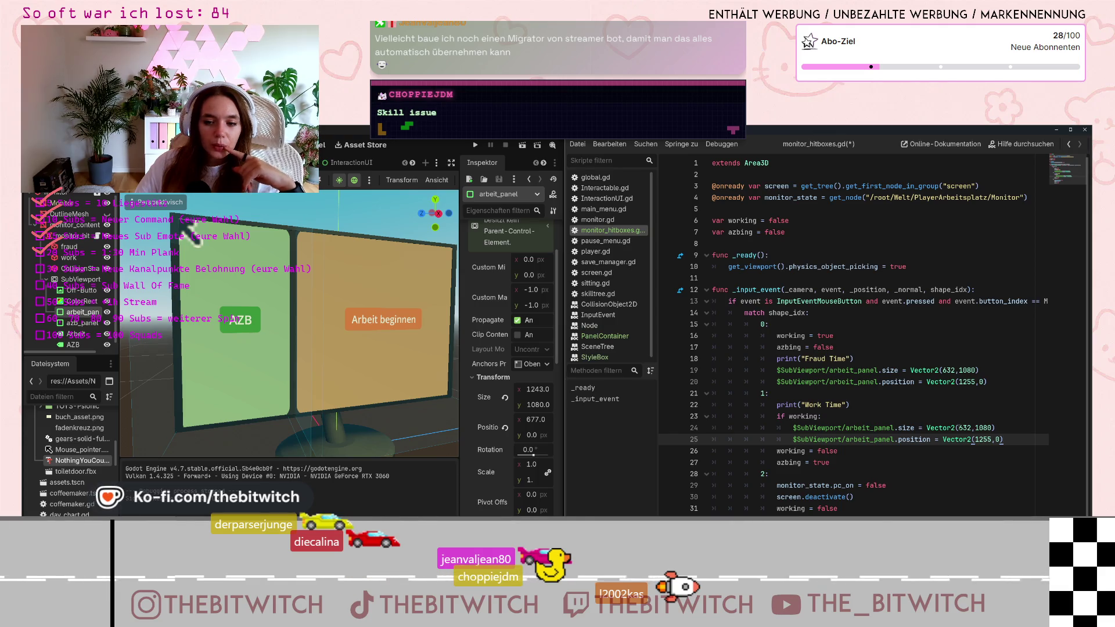
Change the Work Time arbeit_panel width on line 24 from 632 to 1243.
{"action": "double_click", "coordinate": [961, 428]}
{"action": "type", "text": "12"}
{"action": "type", "text": "43"}
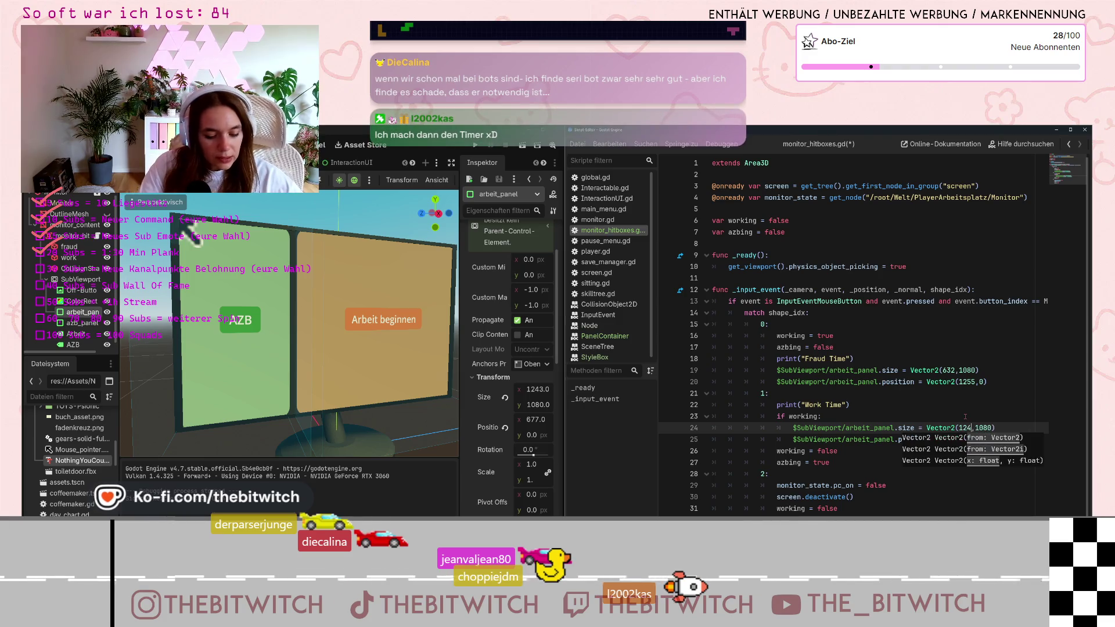
{"action": "left_click", "coordinate": [964, 414]}
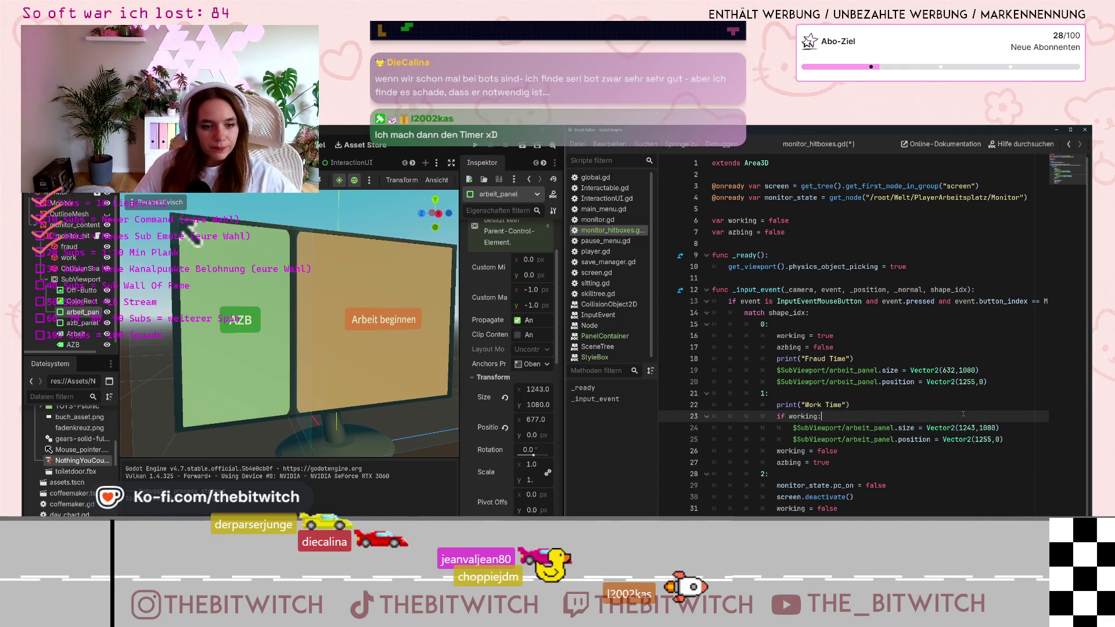